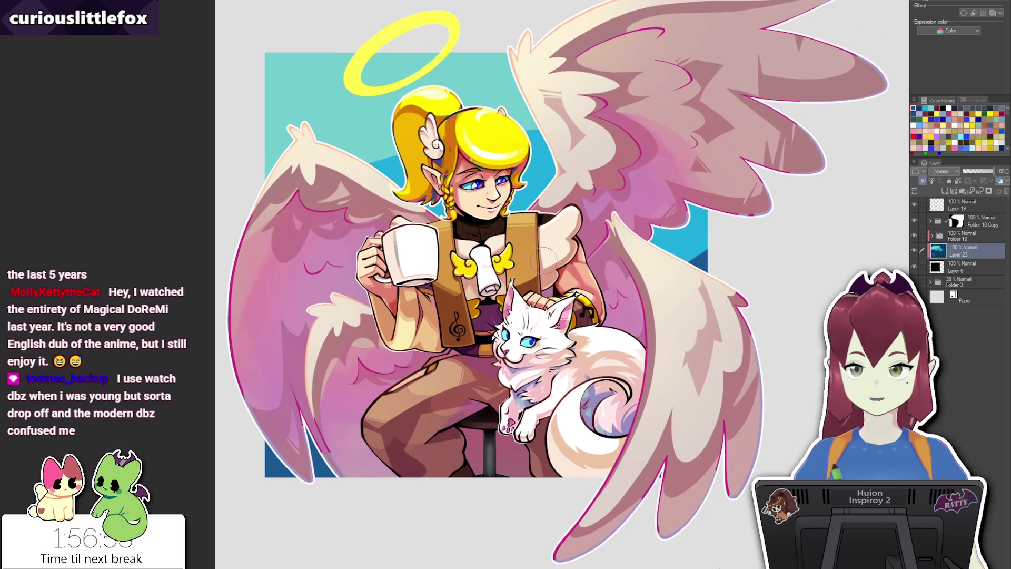
Hide and reshow the character and cat to check the teal sky background.
key(ctrl+comma)
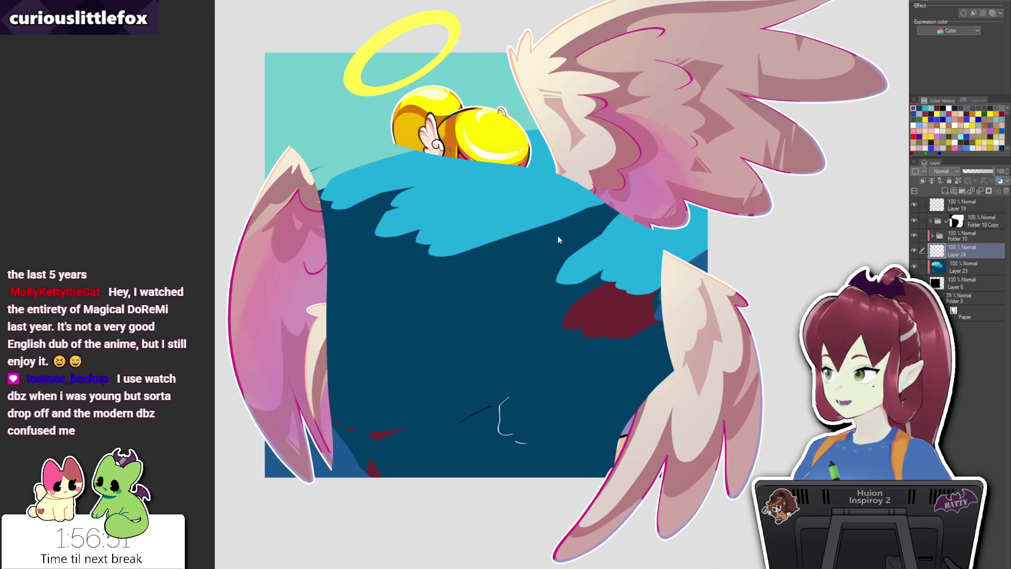
key(ctrl+comma)
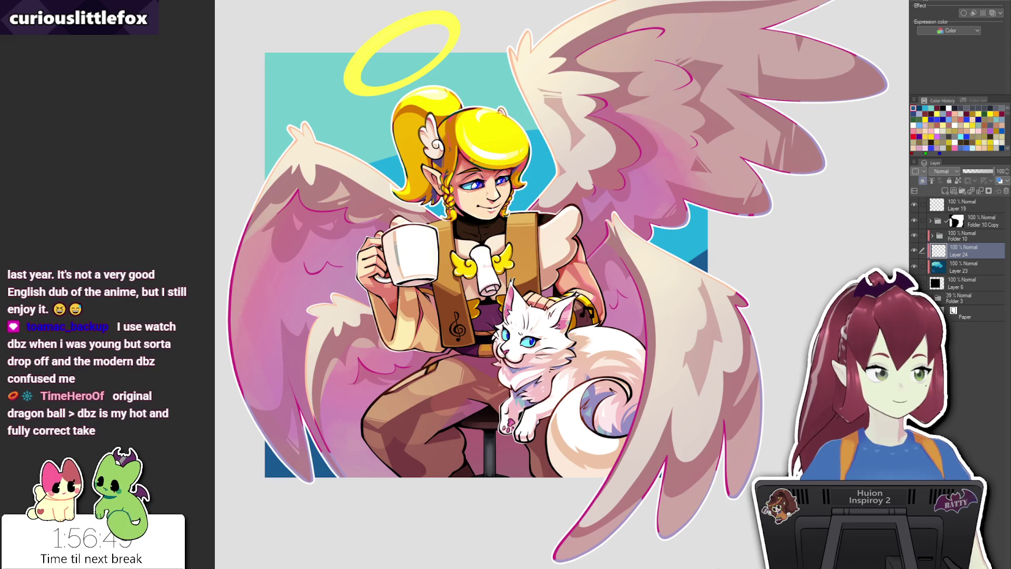
drag(447, 163, 456, 187)
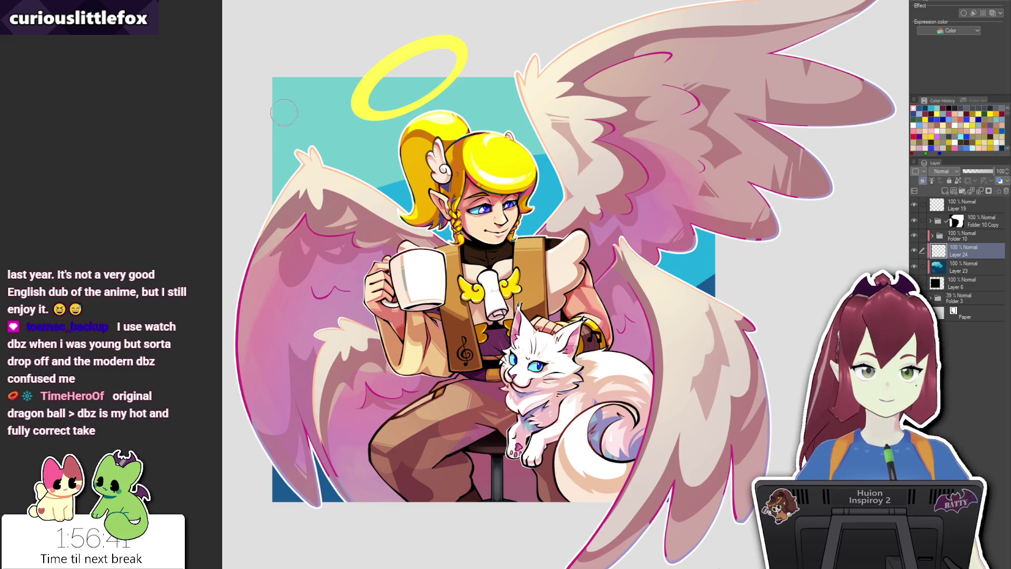
Paint white cloud strokes across the upper-left sky behind the halo, undoing an accidental fill.
drag(282, 114, 345, 65)
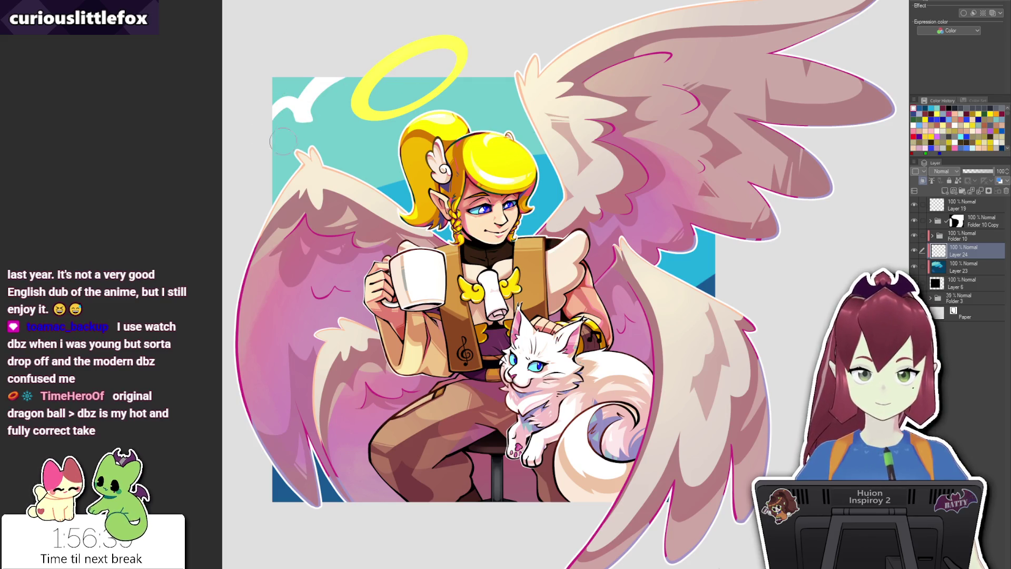
mouse_move(255, 161)
mouse_down()
mouse_move(350, 115)
mouse_move(487, 80)
mouse_up()
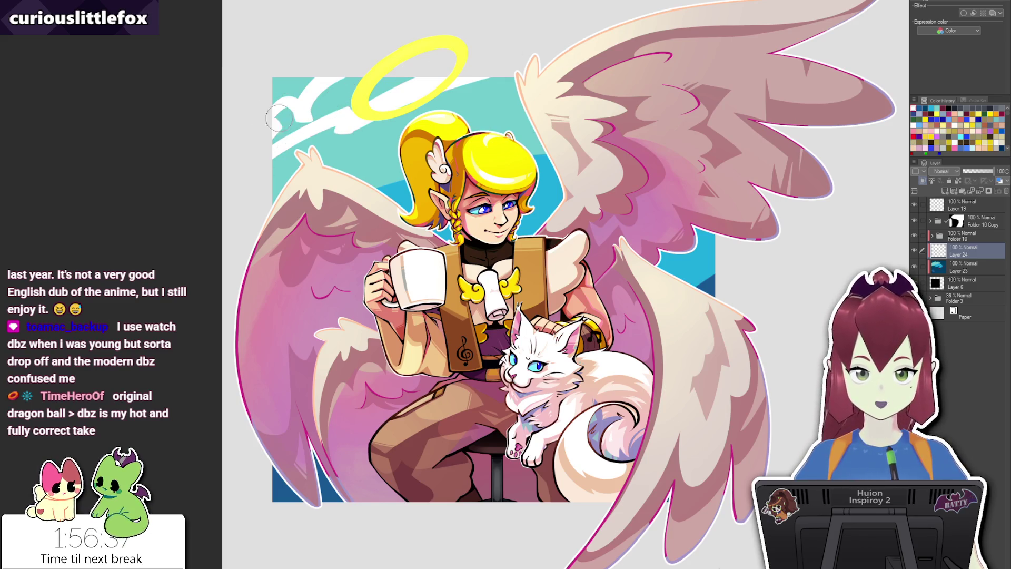
mouse_move(279, 118)
mouse_down()
mouse_move(295, 126)
mouse_move(357, 90)
mouse_up()
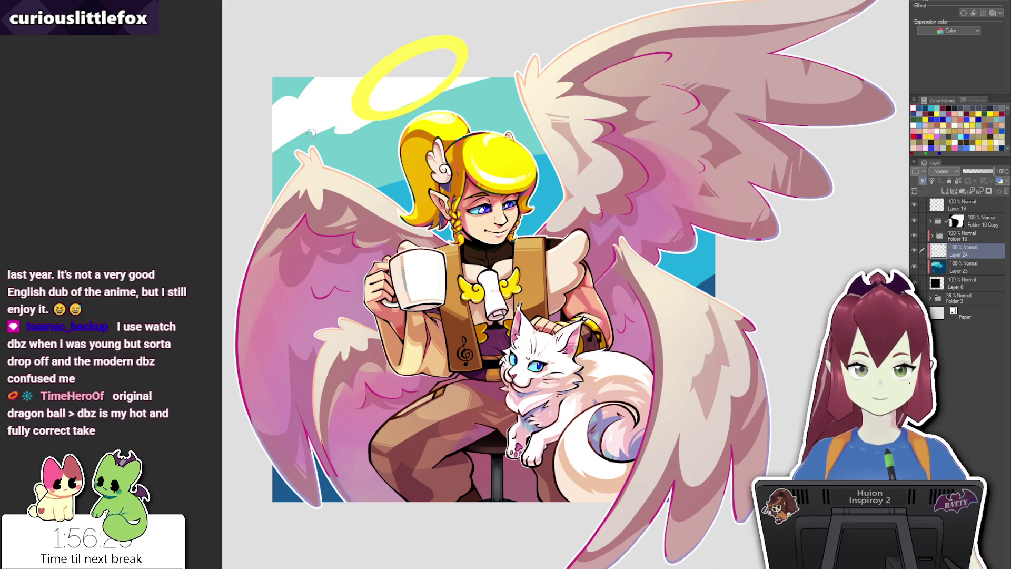
mouse_move(266, 157)
mouse_down()
mouse_move(304, 131)
mouse_move(513, 68)
mouse_up()
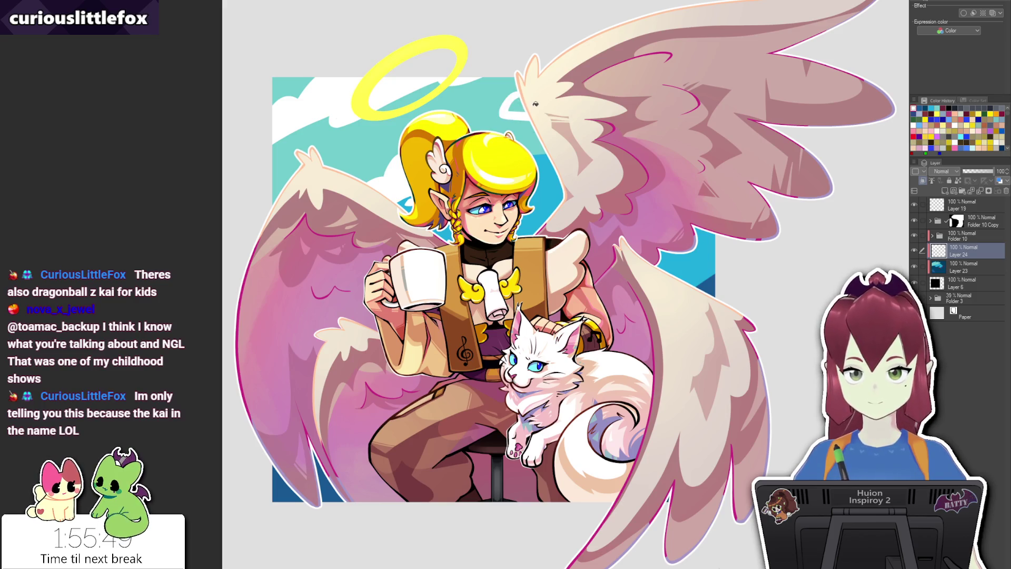
click(533, 102)
key(ctrl+z)
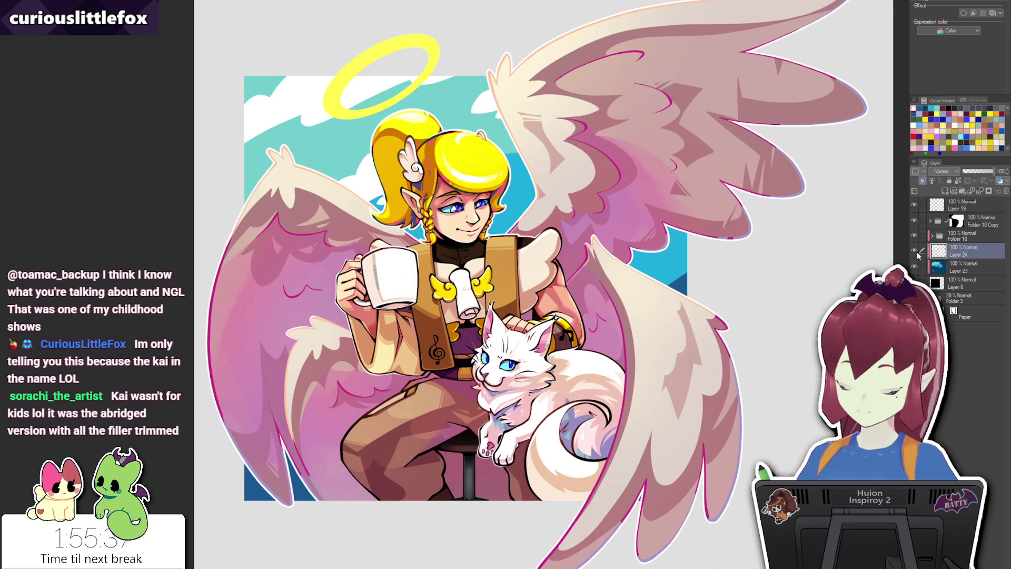
Put the cloud layer in a folder, add a new layer, and brush light-blue shading over the clouds.
key(ctrl+g)
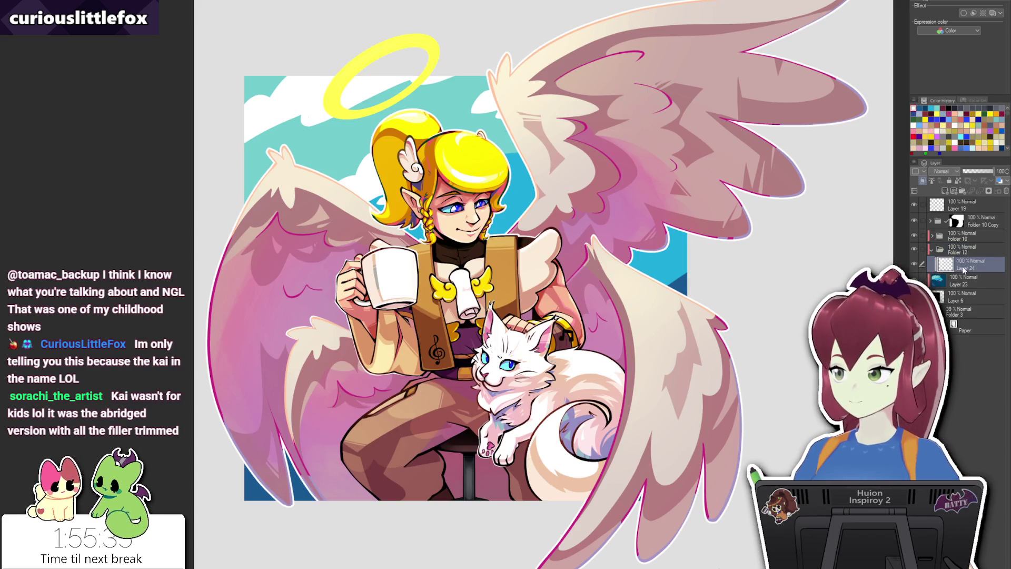
key(ctrl+shift+n)
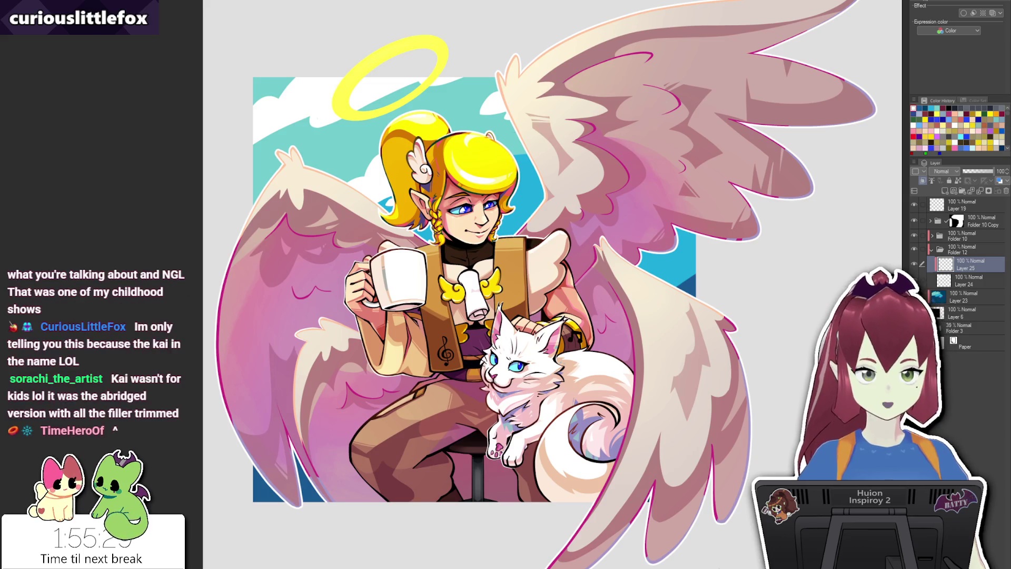
click(254, 128)
drag(254, 128, 340, 80)
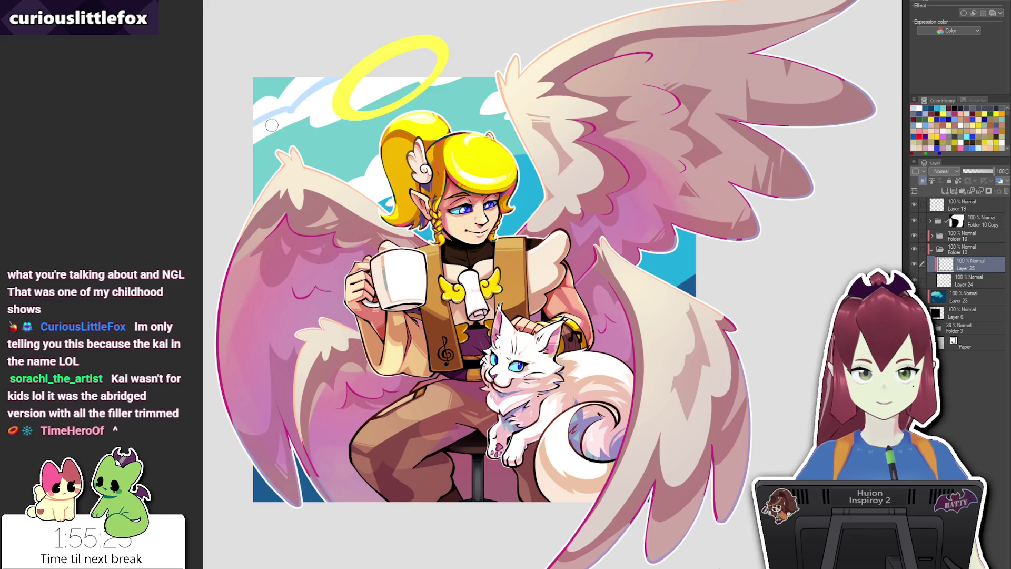
mouse_move(258, 127)
mouse_down()
mouse_move(313, 99)
mouse_move(423, 75)
mouse_up()
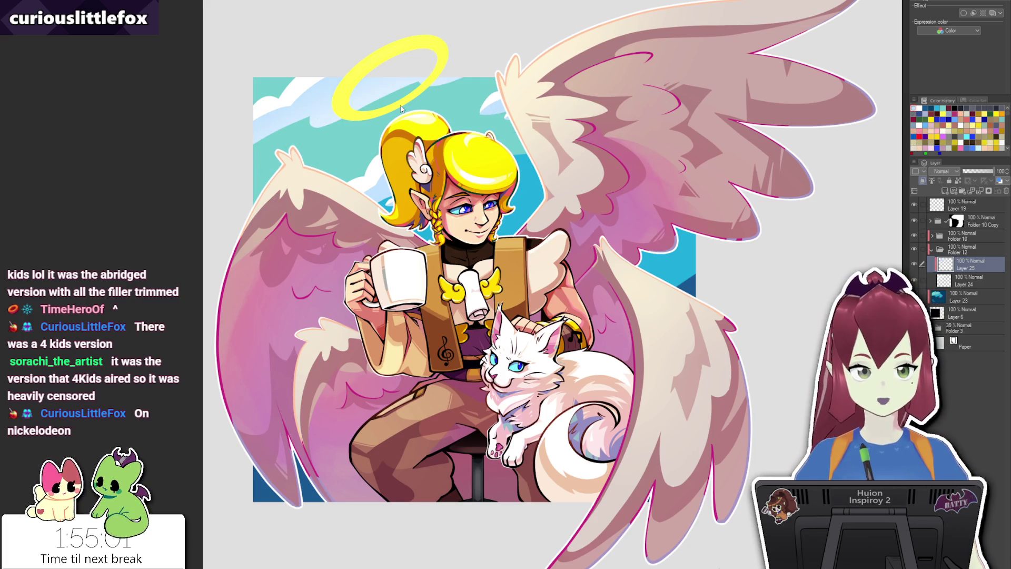
key(])
key(])
key([)
key([)
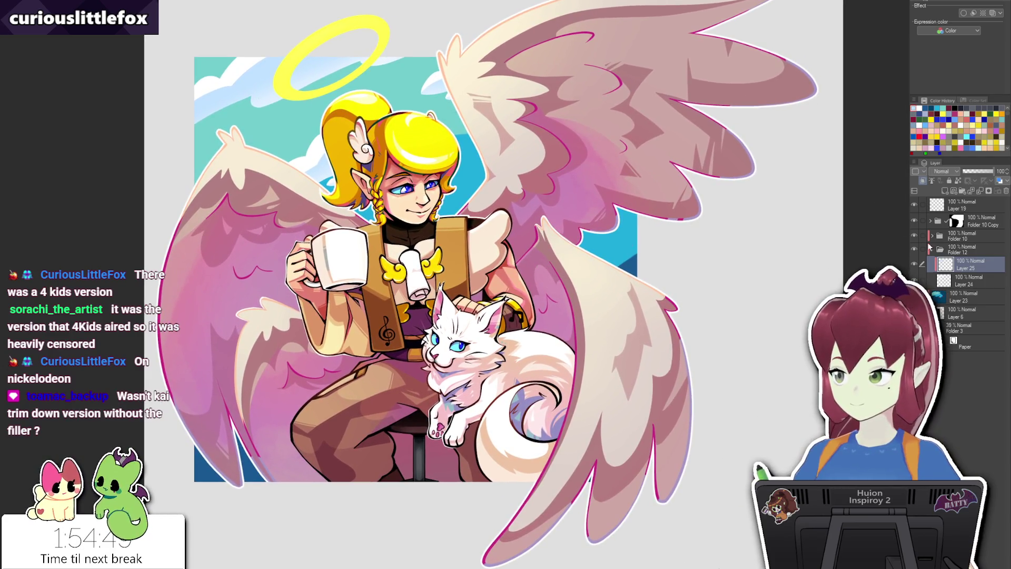
Group Layer 19 through Layer 6 into Folder 13, add empty Layer 26 above, and fit the canvas.
click(931, 248)
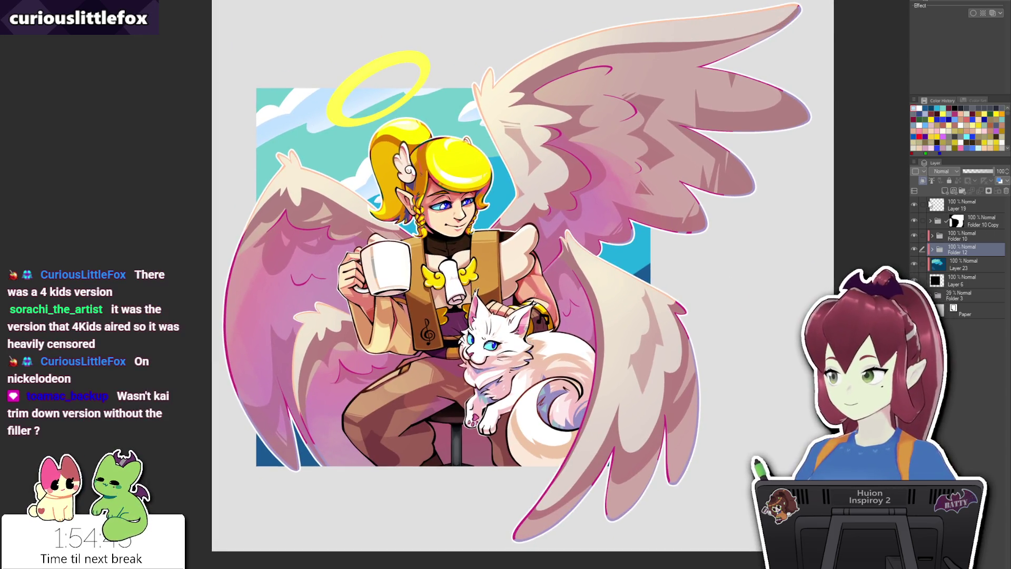
click(951, 208)
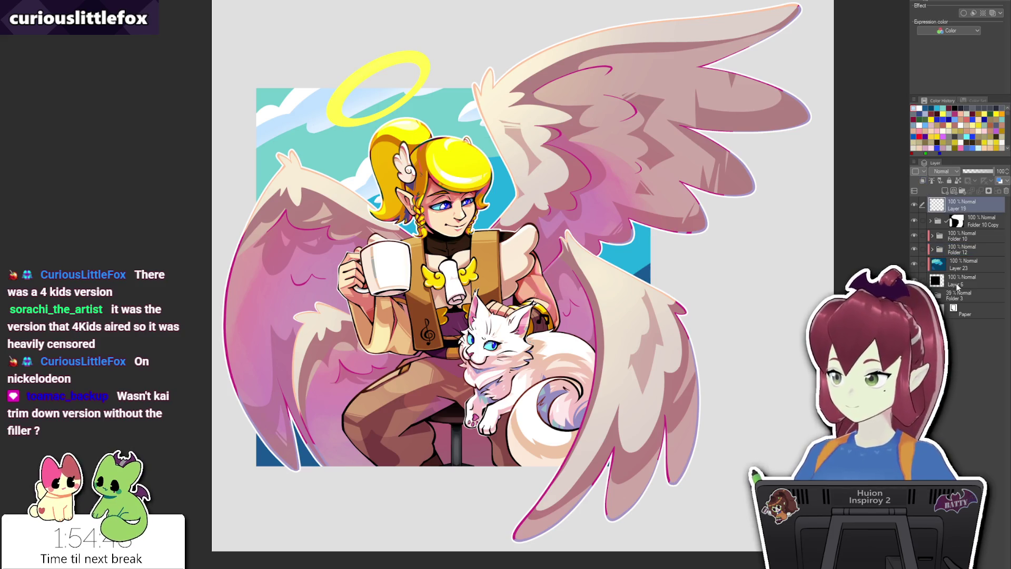
shift+click(958, 287)
key(ctrl+g)
click(938, 206)
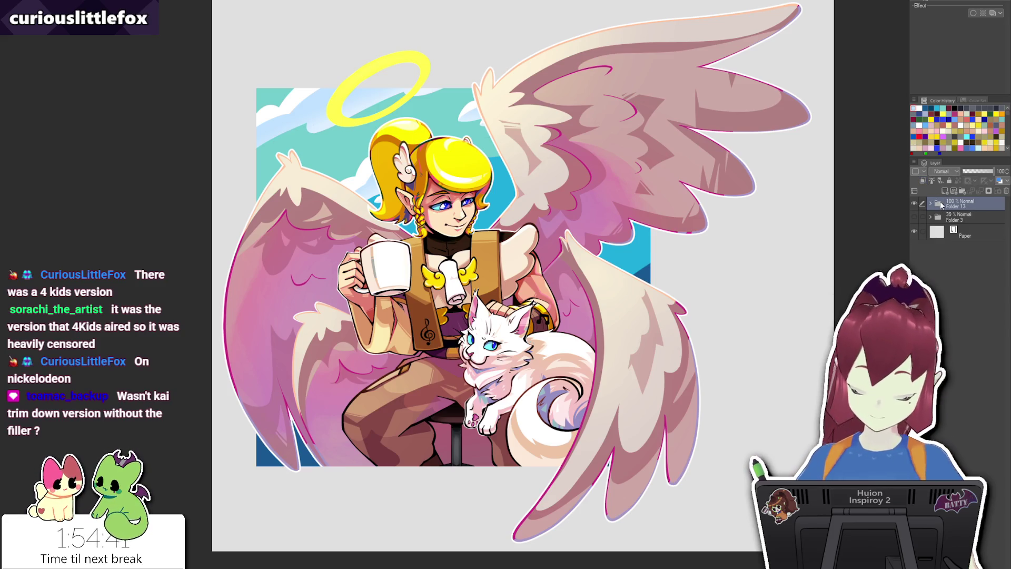
key(ctrl+shift+n)
key(ctrl+minus)
key(ctrl+minus)
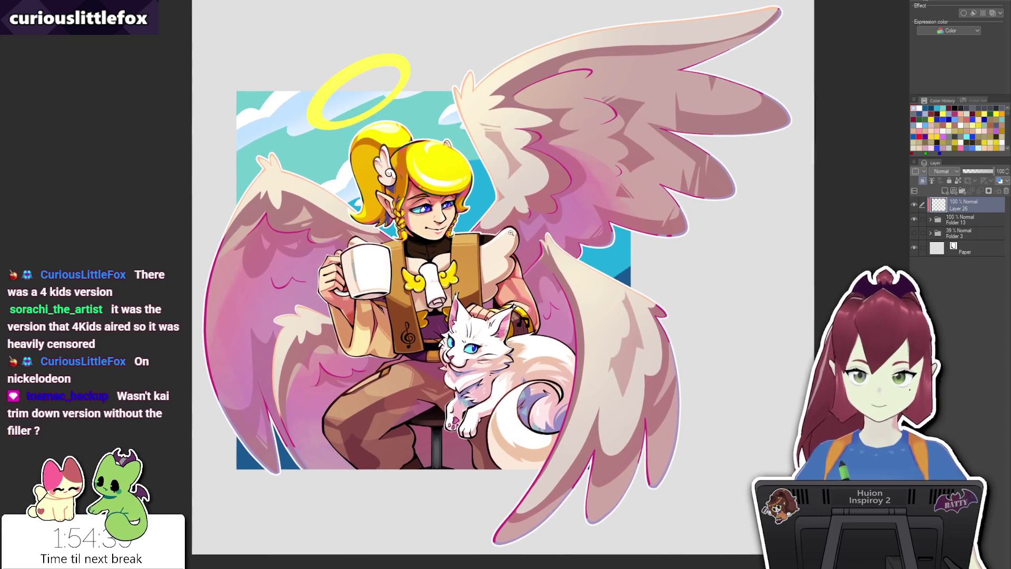
Brush grain noise across the illustration on Layer 26 with a smaller brush.
scroll(506, 223, up, 2)
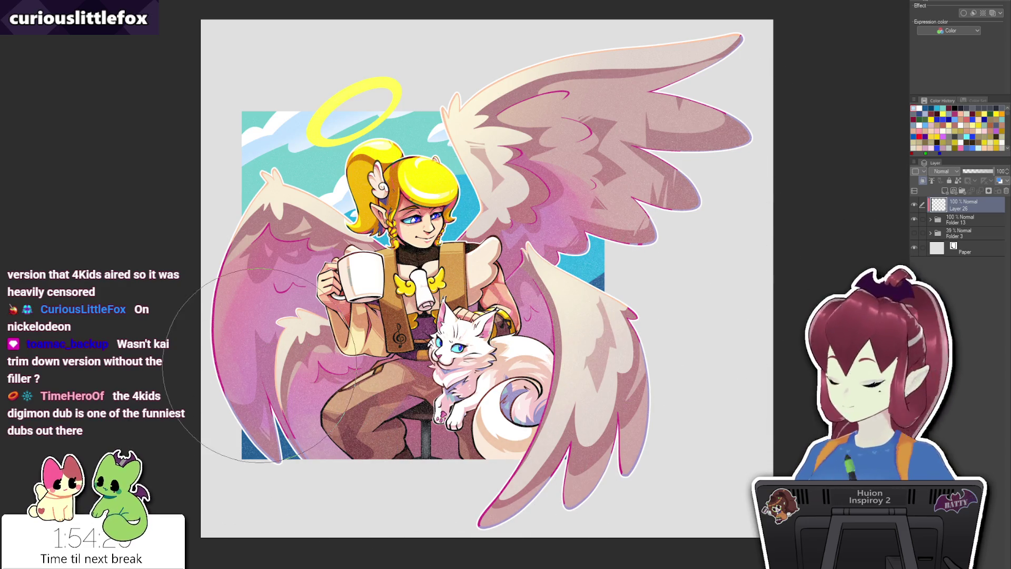
key(bracketleft)
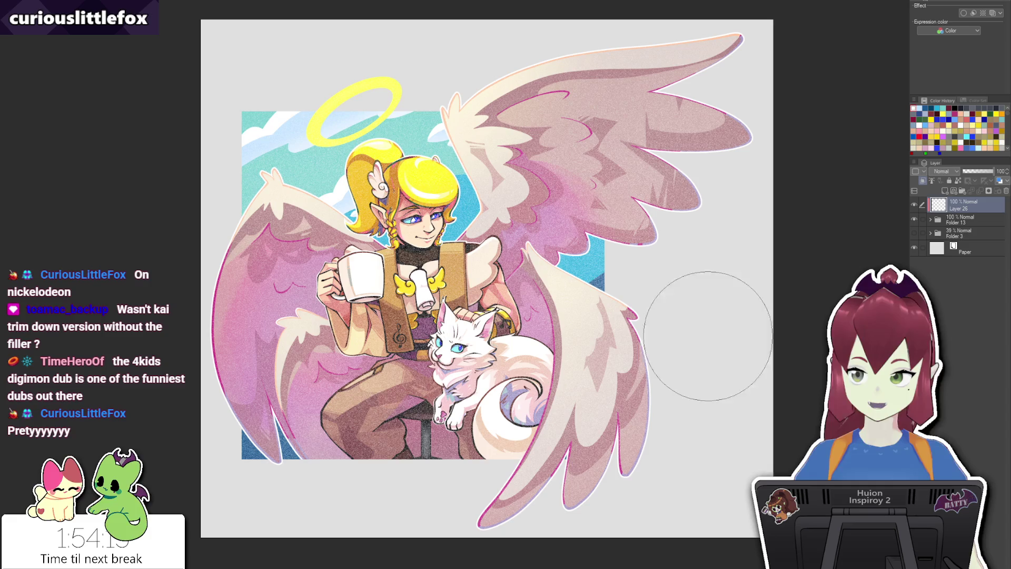
scroll(584, 466, up, 5)
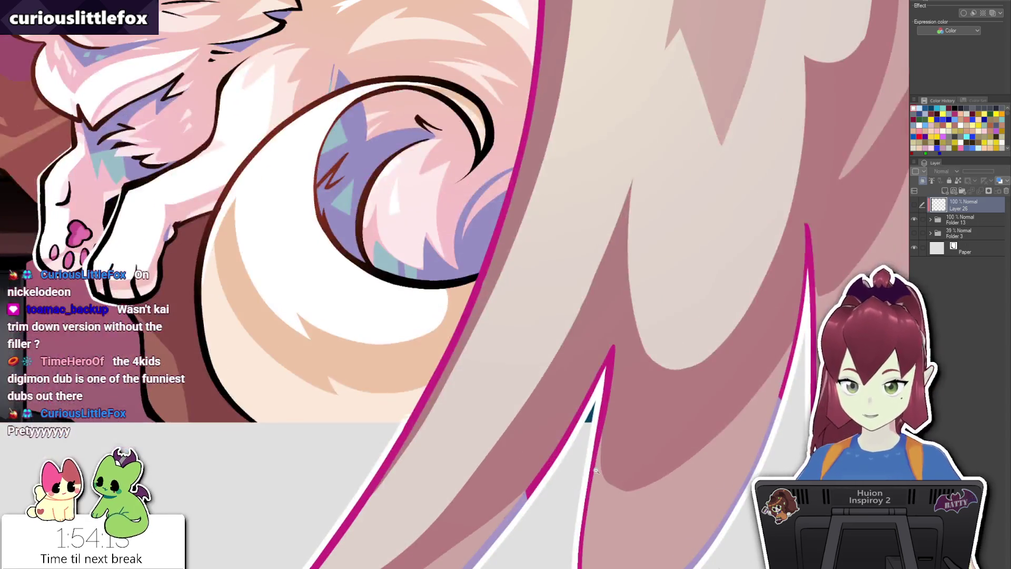
scroll(584, 466, down, 3)
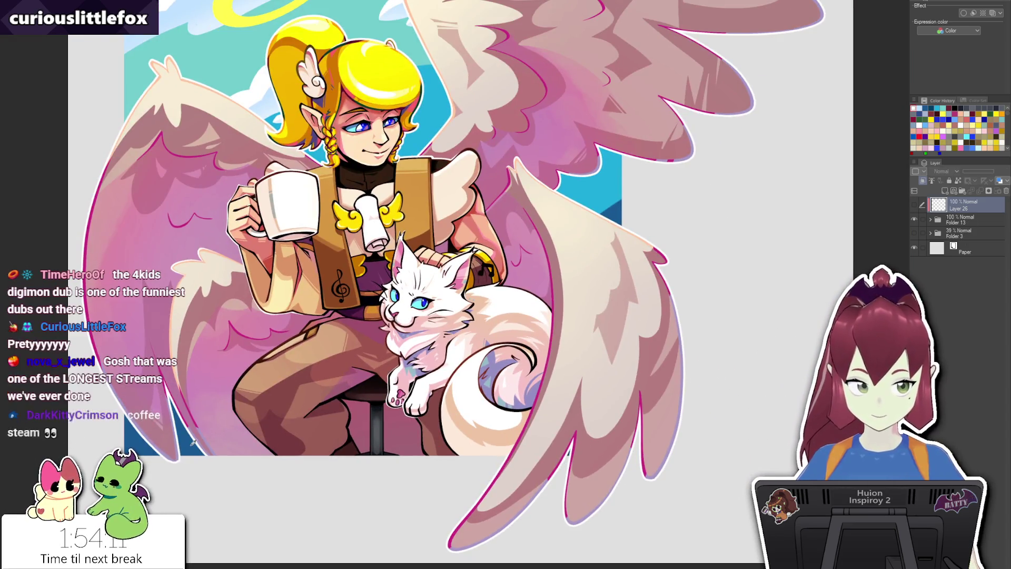
Check the sky layer in Folder 13, then reselect Layer 26 and make the grain visible.
ctrl+shift+click(568, 456)
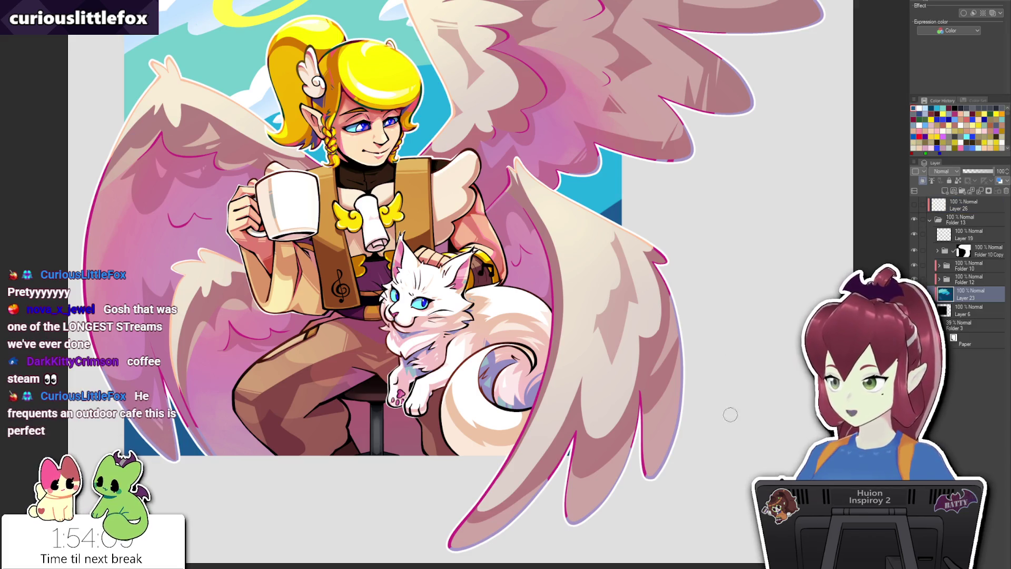
scroll(567, 456, up, 3)
scroll(583, 441, down, 5)
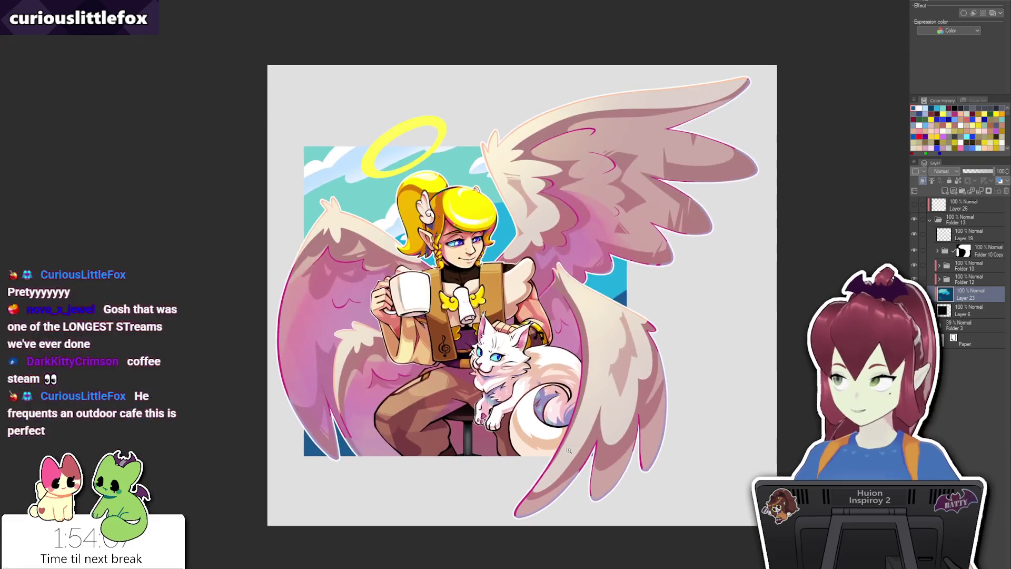
click(930, 220)
click(917, 207)
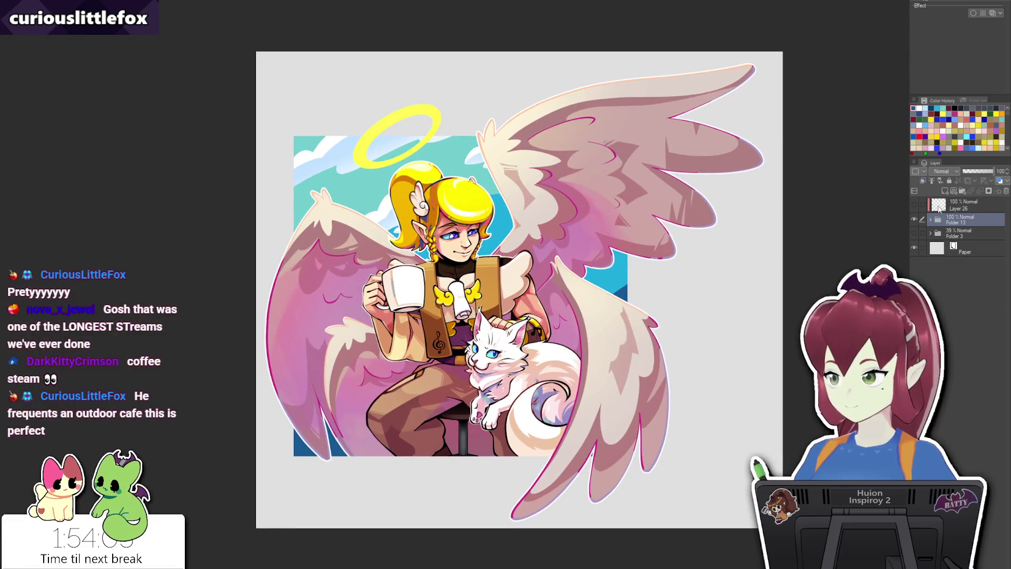
click(914, 204)
drag(713, 266, 686, 262)
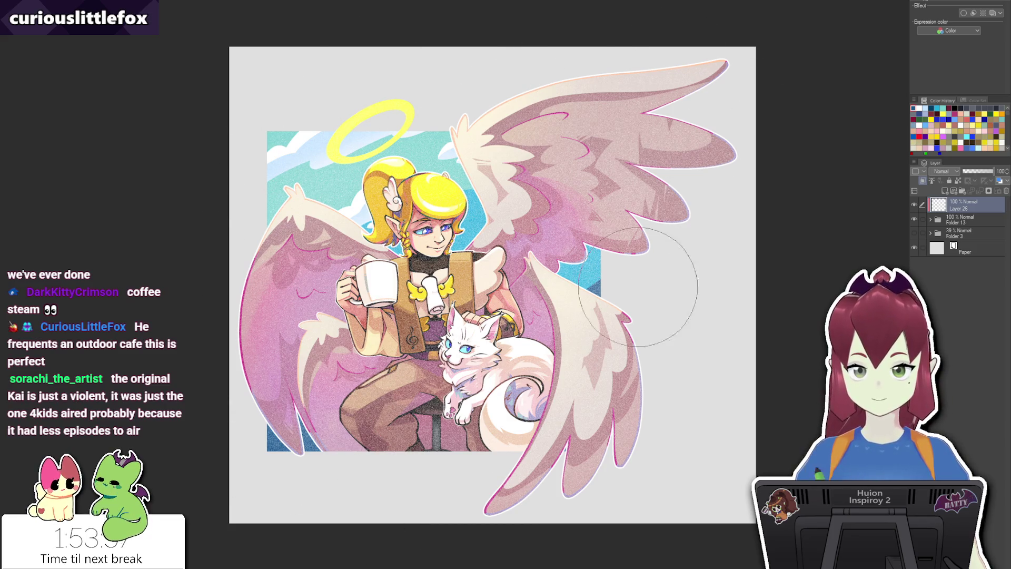
Set grain Layer 26 to Add (Glow) at about 6% opacity and zoom out to the full canvas.
scroll(449, 190, up, 5)
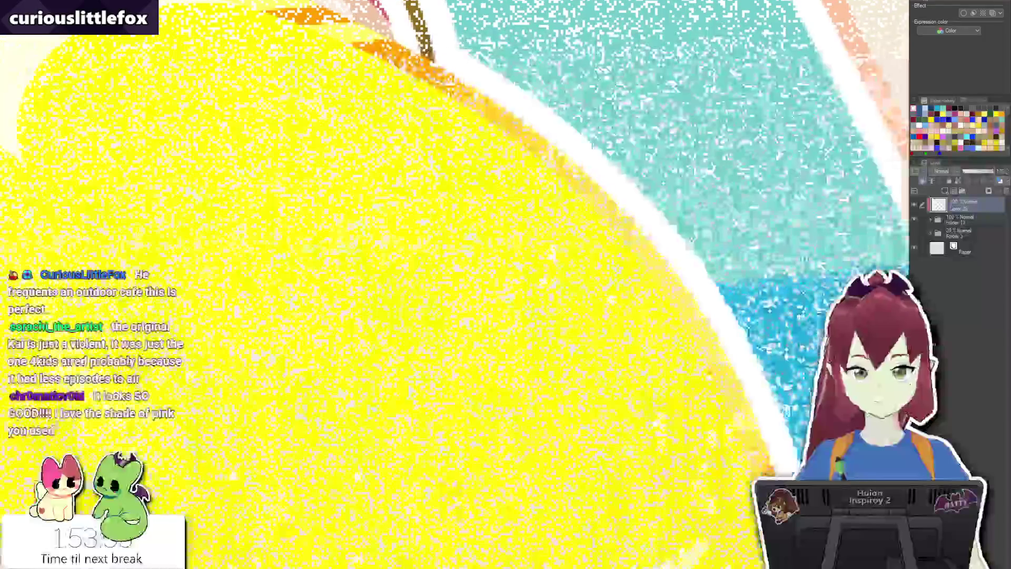
scroll(453, 285, down, 5)
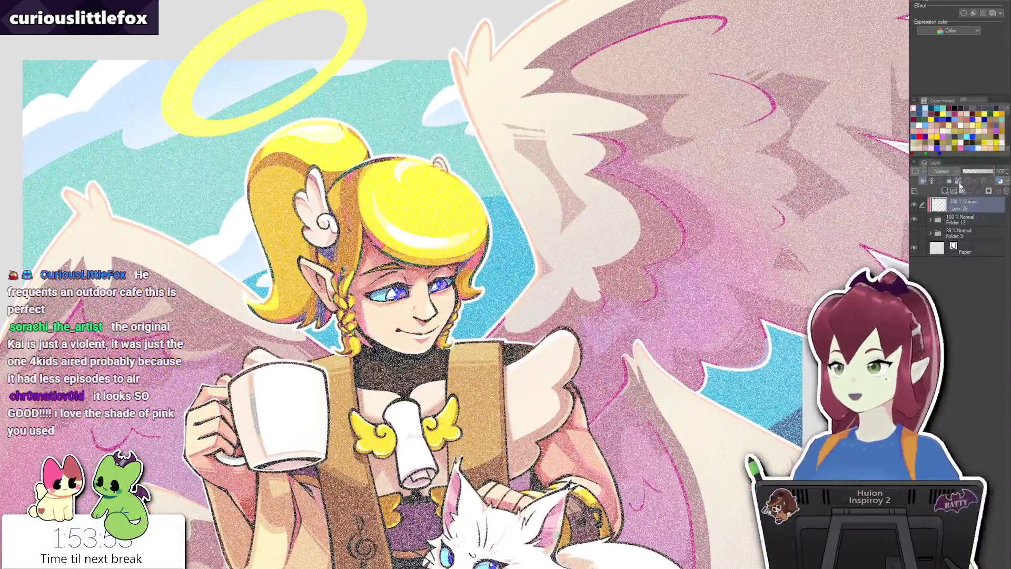
click(942, 171)
click(943, 253)
drag(978, 171, 965, 171)
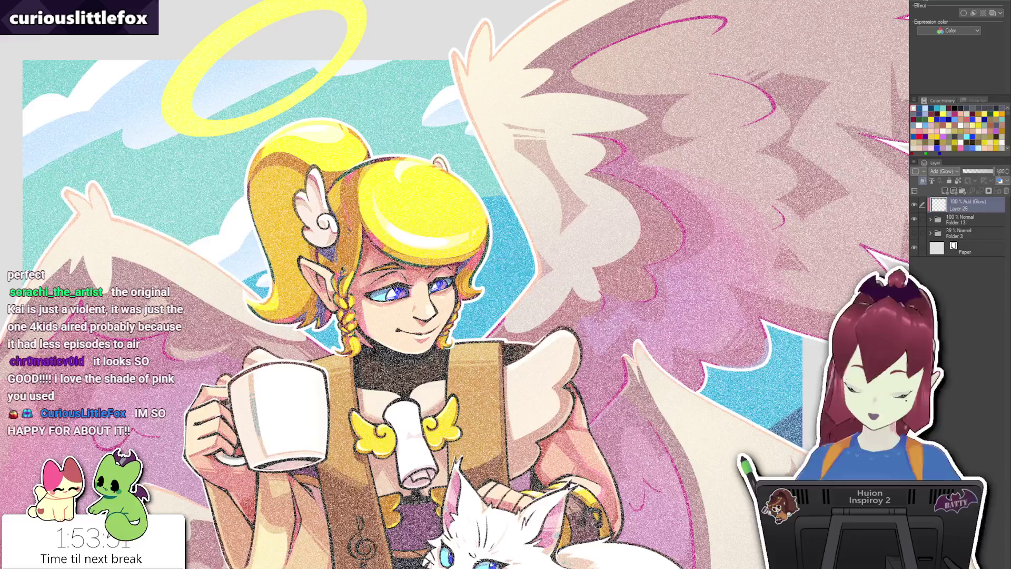
scroll(641, 233, up, 6)
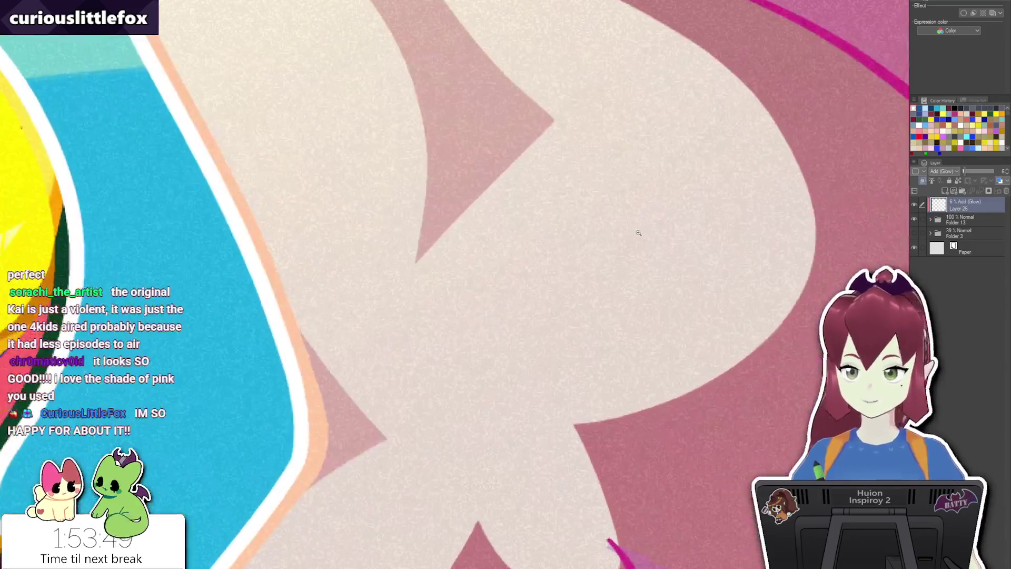
scroll(641, 233, down, 8)
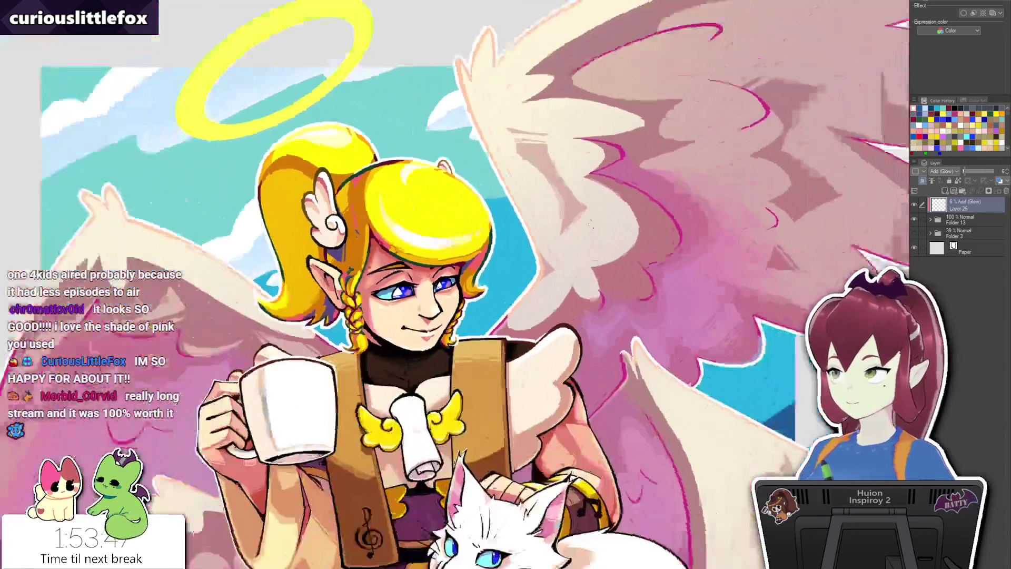
scroll(356, 165, up, 5)
scroll(356, 165, down, 5)
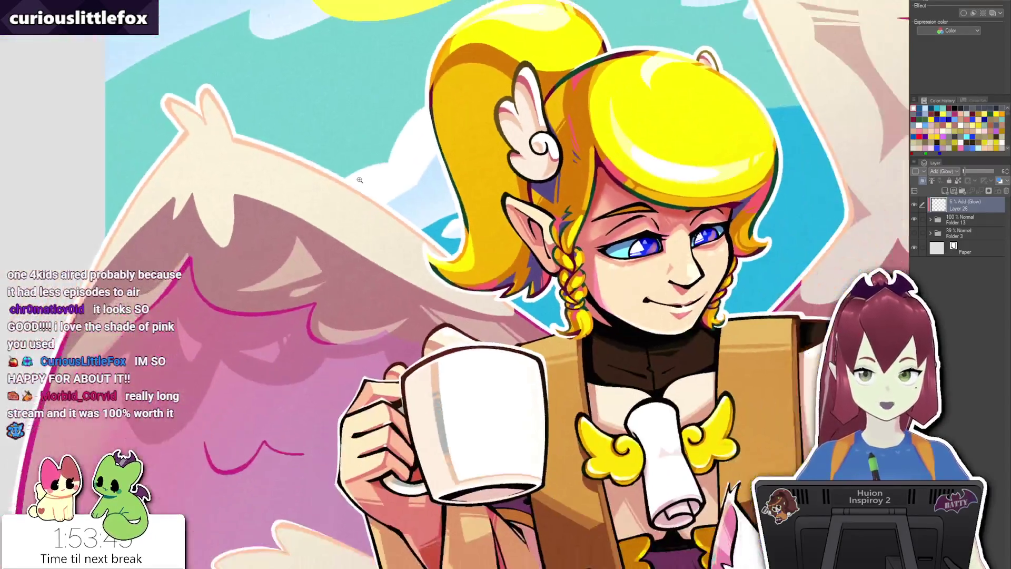
scroll(486, 254, down, 2)
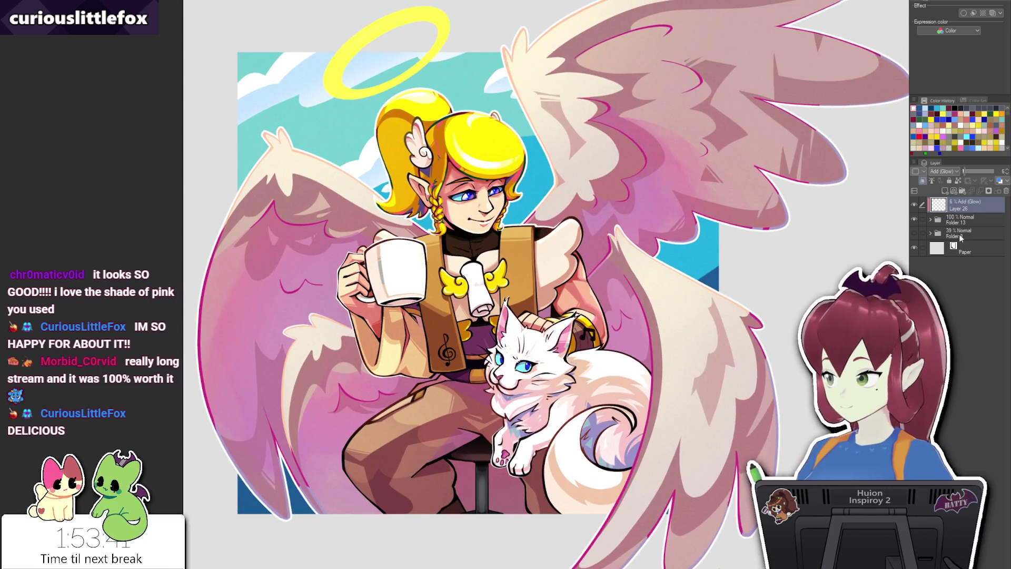
Paste the signature logo above Layer 19 in Folder 13 and shrink it to signature size.
click(930, 220)
click(968, 235)
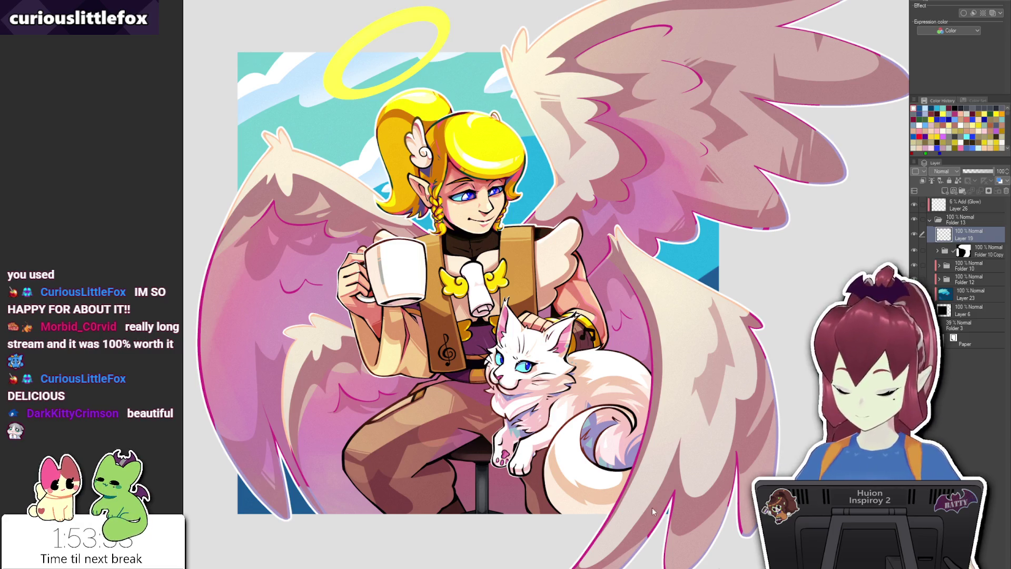
key(ctrl+v)
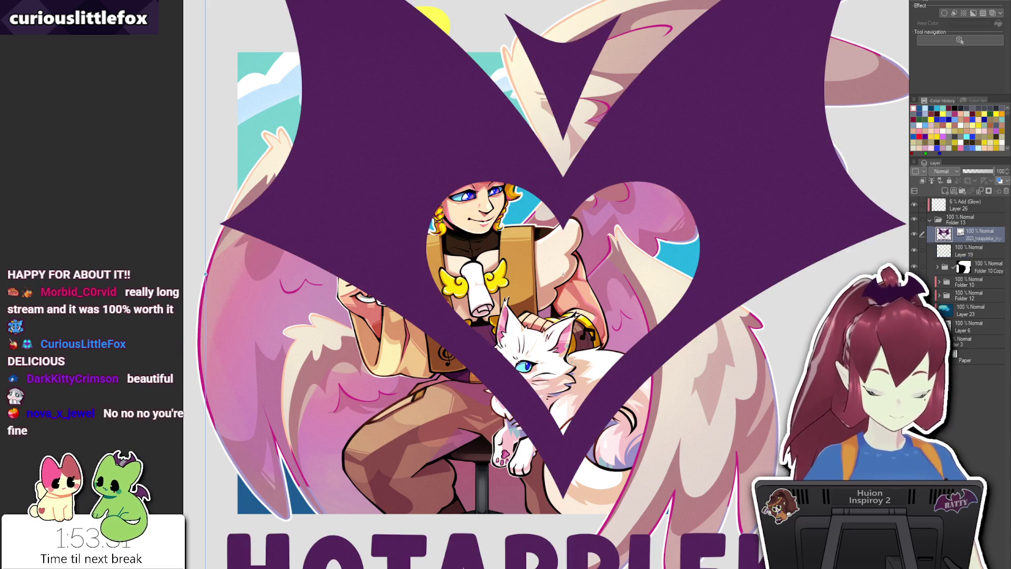
mouse_move(563, 274)
mouse_down()
mouse_move(448, 415)
mouse_move(292, 477)
mouse_move(324, 479)
mouse_up()
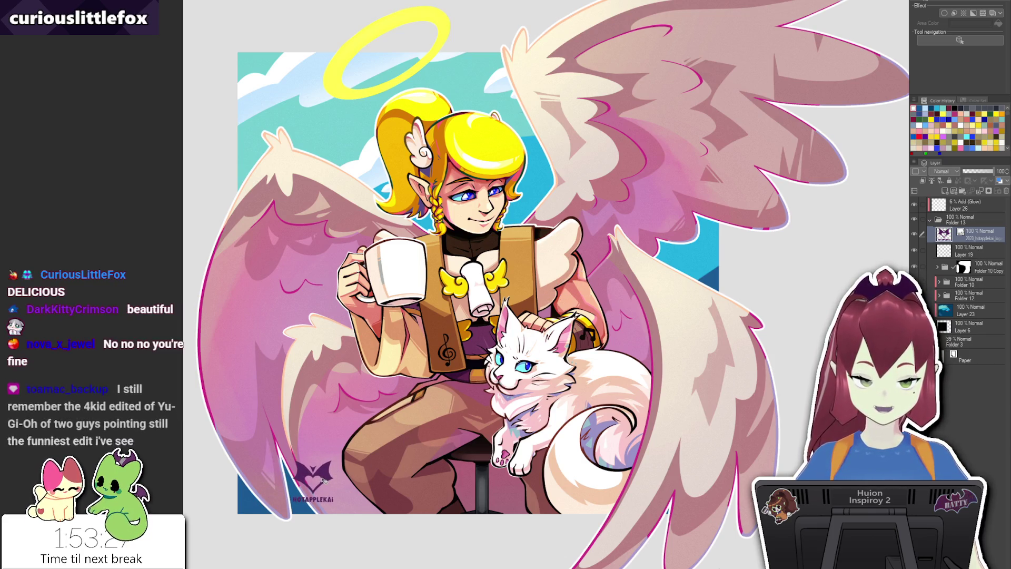
Position the logo in the lower-left corner and shrink it slightly with Ctrl+T.
scroll(324, 339, down, 3)
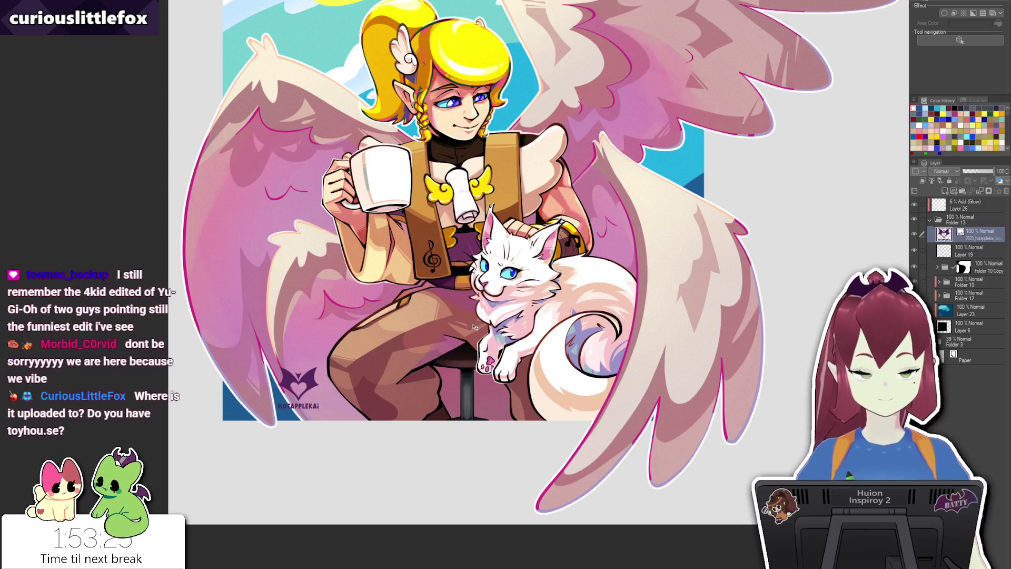
scroll(398, 339, up, 2)
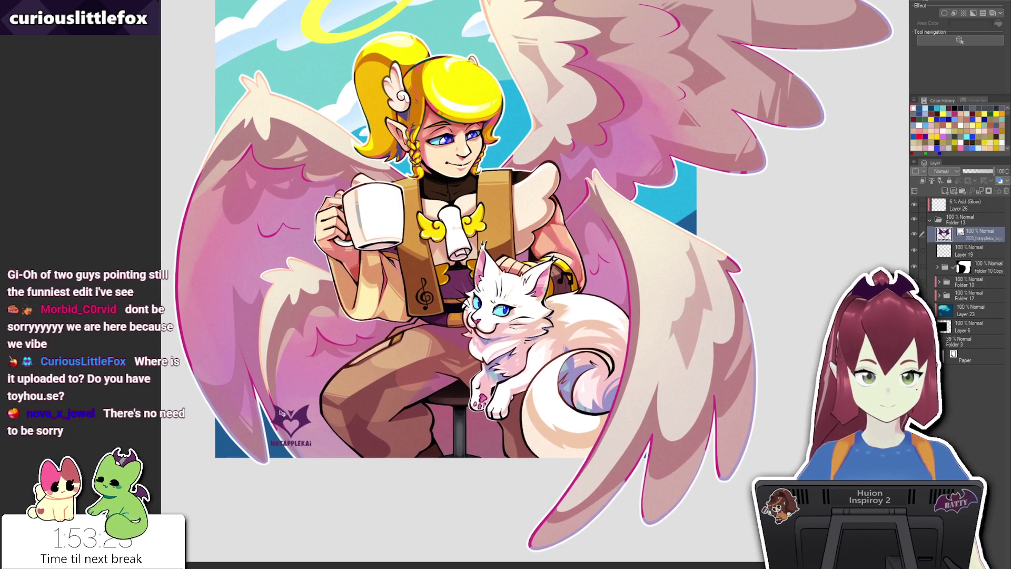
drag(293, 424, 274, 419)
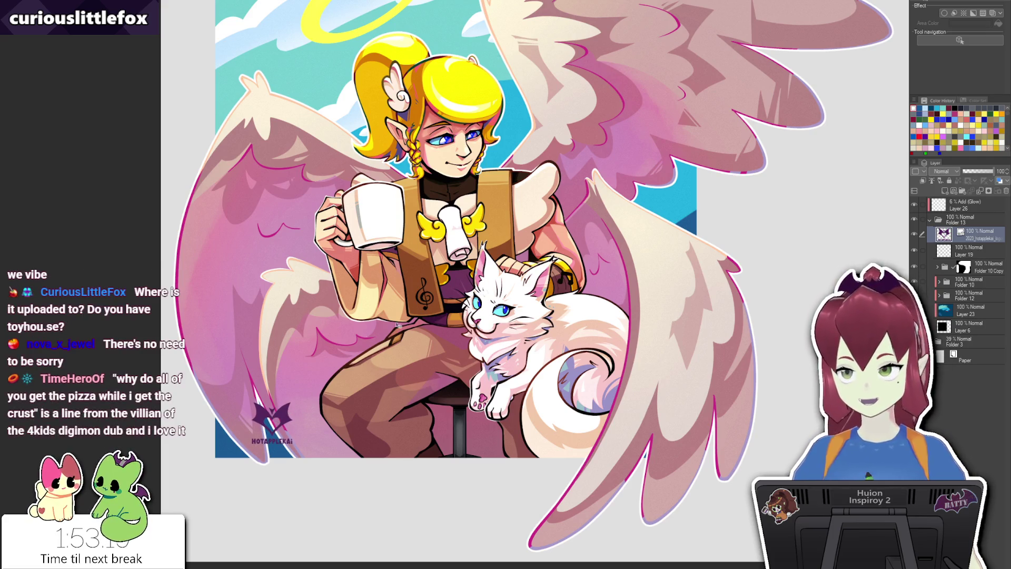
scroll(302, 411, up, 1)
mouse_move(292, 411)
mouse_down()
mouse_move(297, 389)
mouse_move(304, 435)
mouse_move(303, 427)
mouse_up()
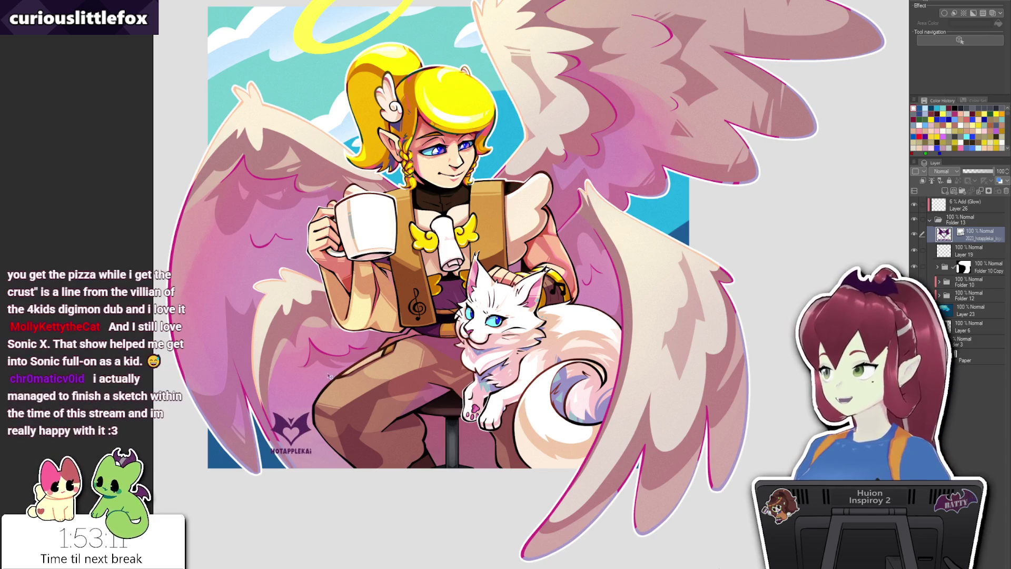
mouse_move(303, 426)
mouse_down()
mouse_move(305, 445)
mouse_move(296, 388)
mouse_move(311, 447)
mouse_move(317, 437)
mouse_move(305, 437)
mouse_up()
key(ctrl+t)
key(Return)
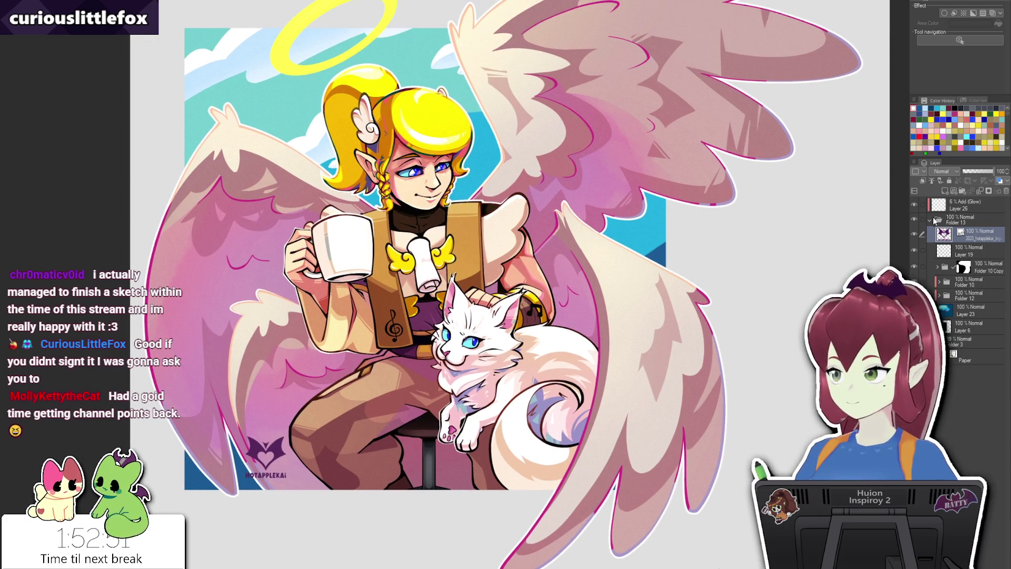
click(930, 219)
drag(617, 256, 606, 289)
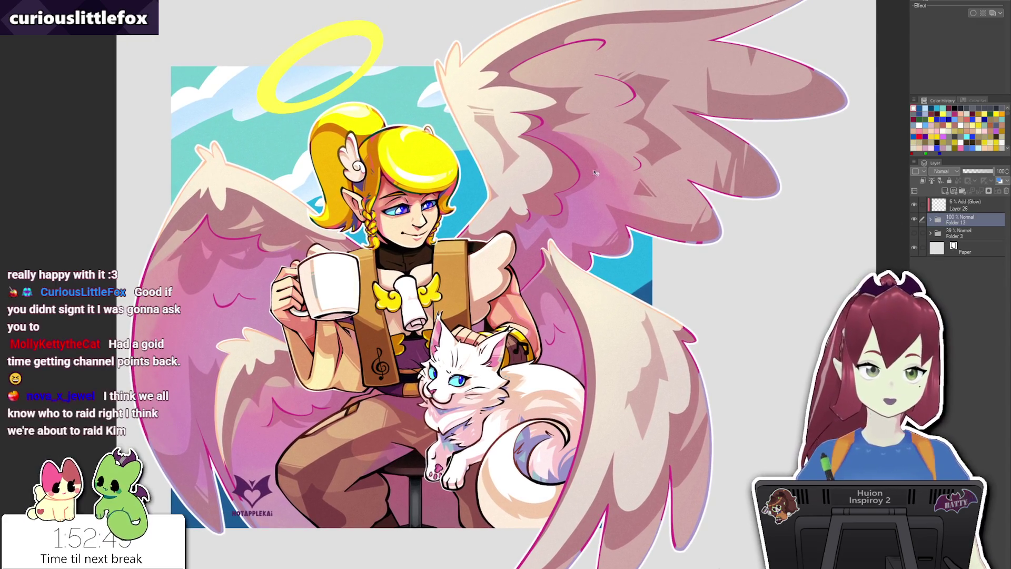
drag(683, 89, 691, 80)
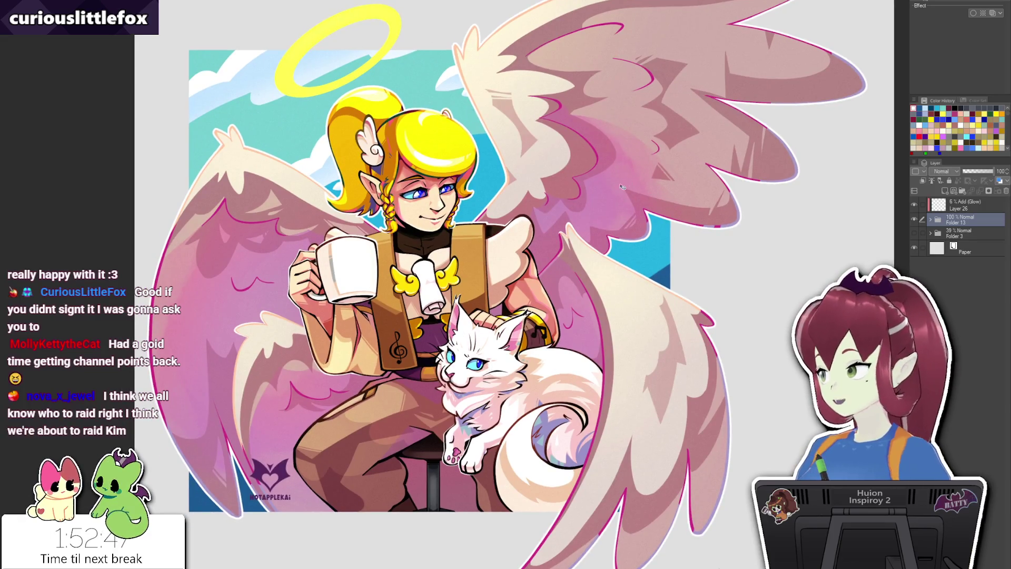
drag(618, 247, 622, 251)
scroll(622, 251, down, 2)
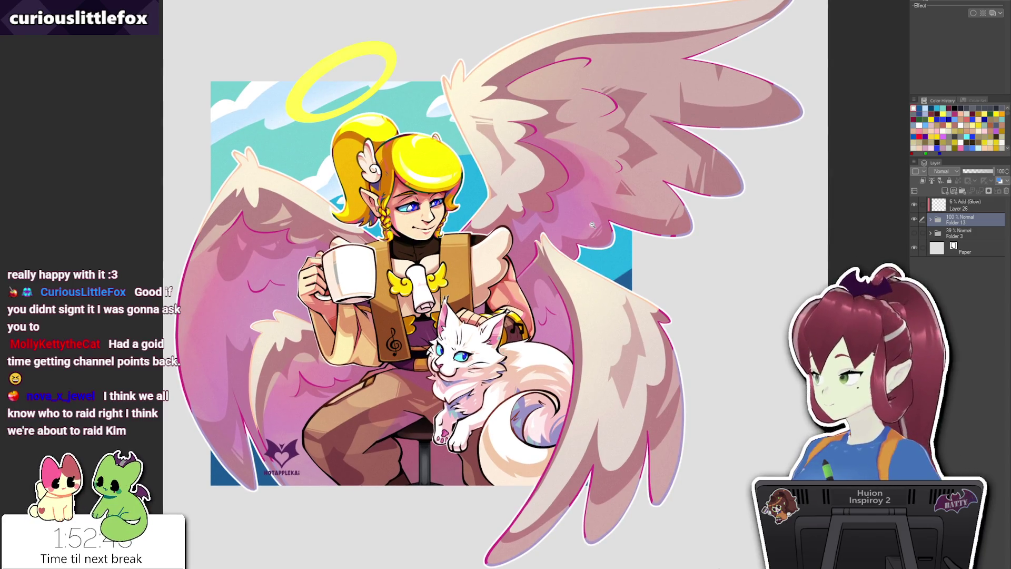
scroll(622, 255, up, 1)
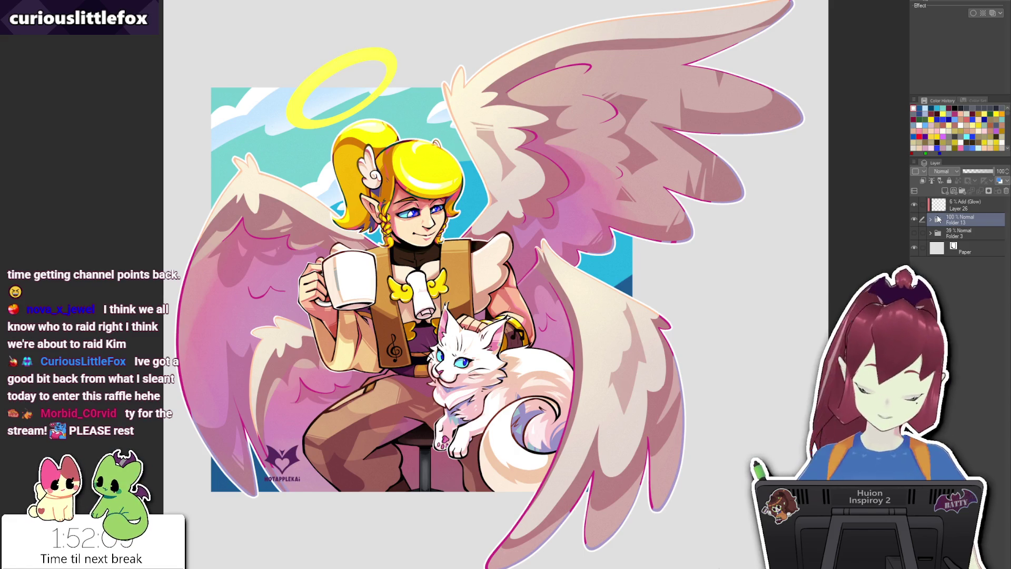
Paint a white steam wisp above the mug on new Layer 27, reshape it, and set Overlay.
key(ctrl+shift+n)
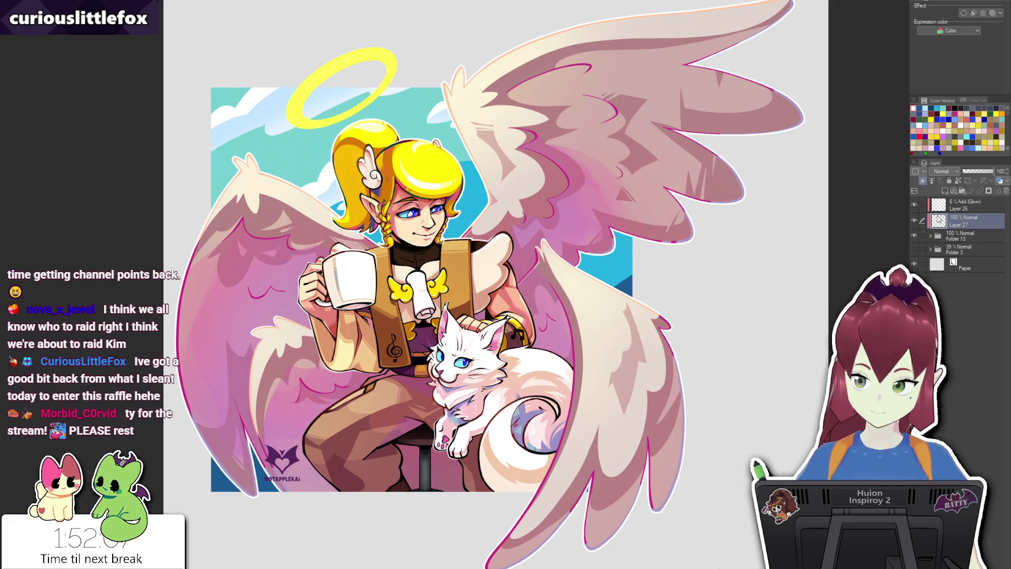
scroll(297, 203, up, 3)
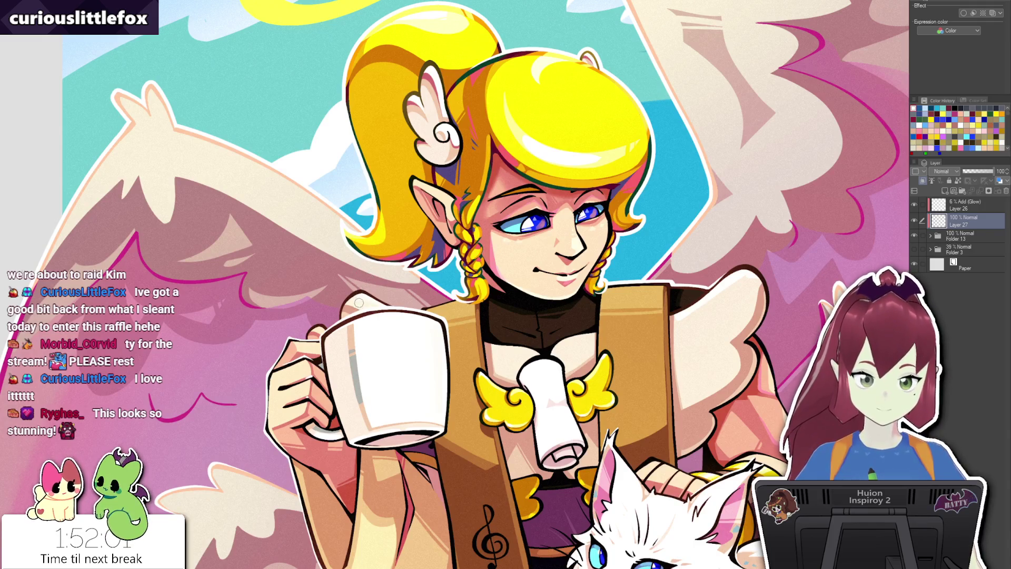
drag(356, 278, 338, 179)
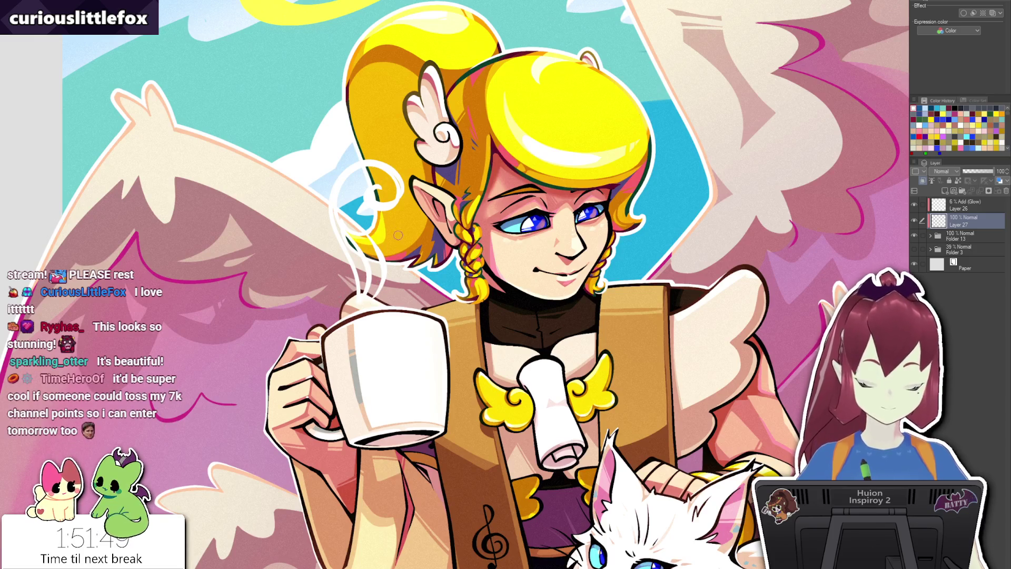
key(ctrl+t)
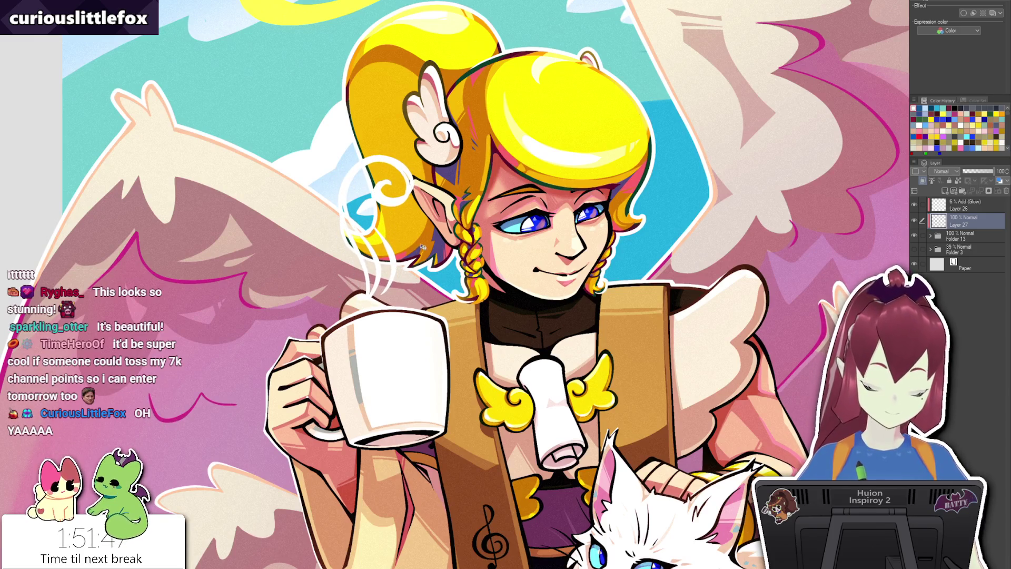
drag(380, 193, 401, 206)
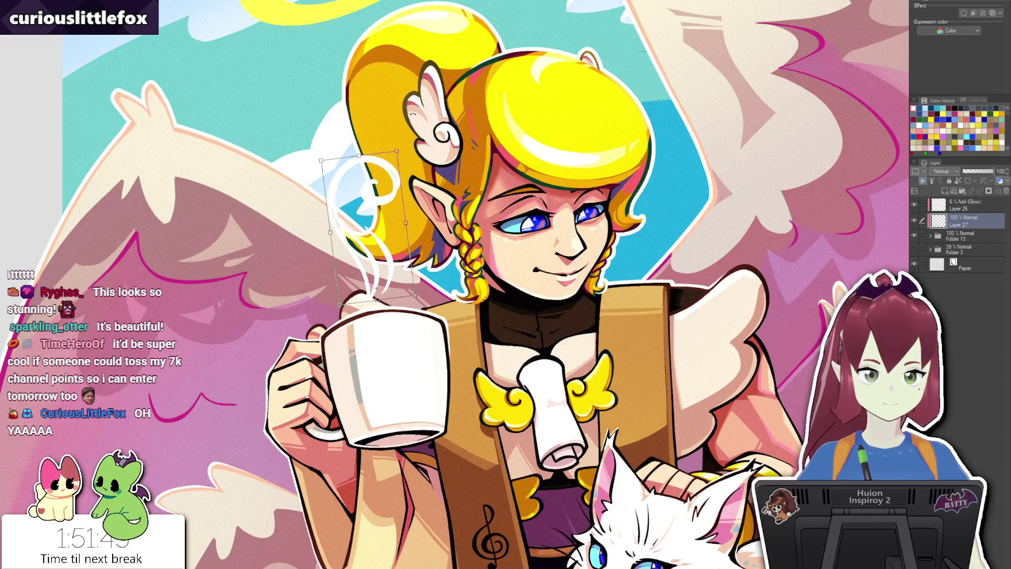
key(Return)
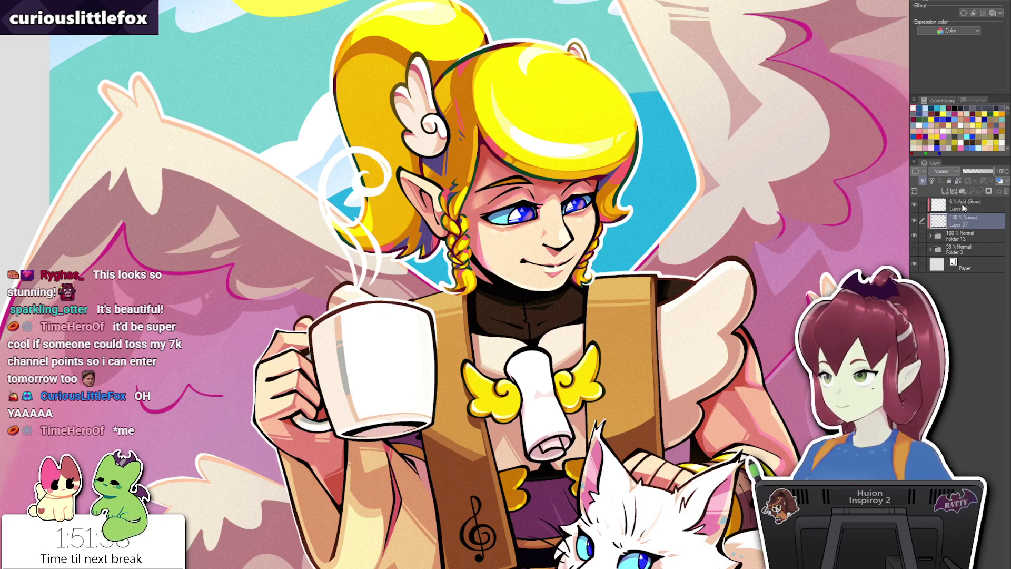
key(alt+shift+o)
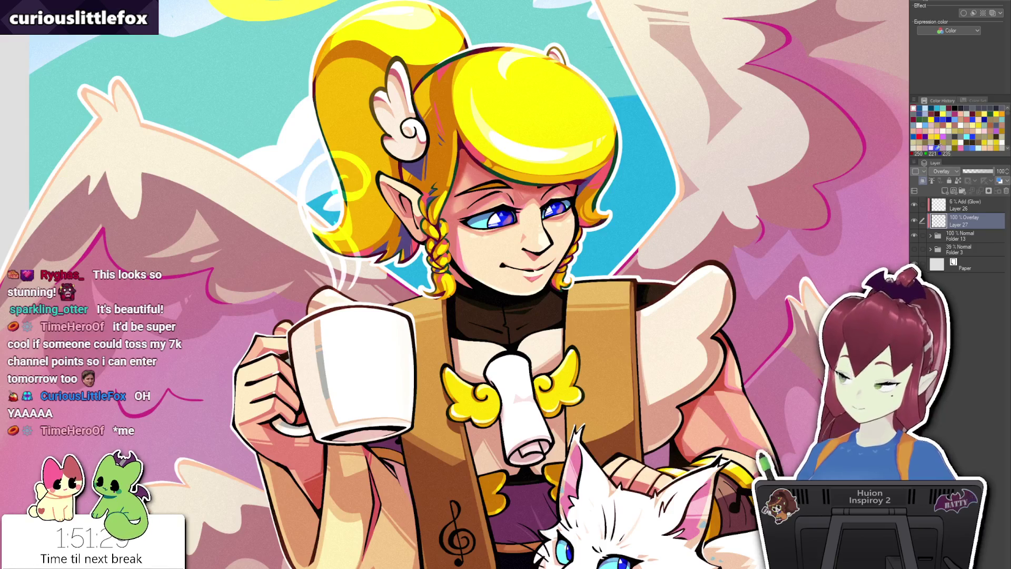
Switch the steam layer to Soft light and rotate the steam slightly clockwise.
key(alt+shift+f)
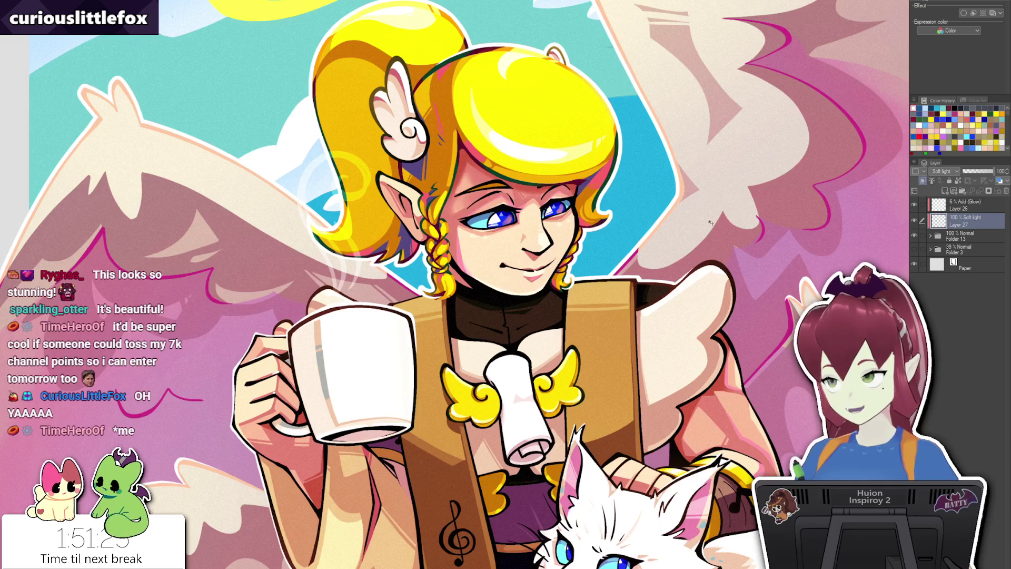
key(ctrl+t)
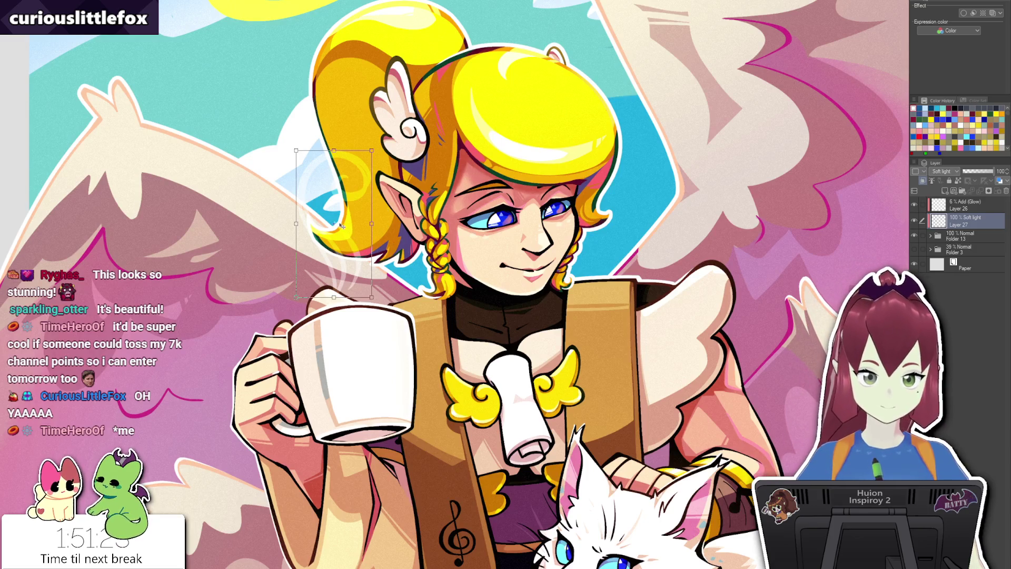
drag(374, 264, 361, 271)
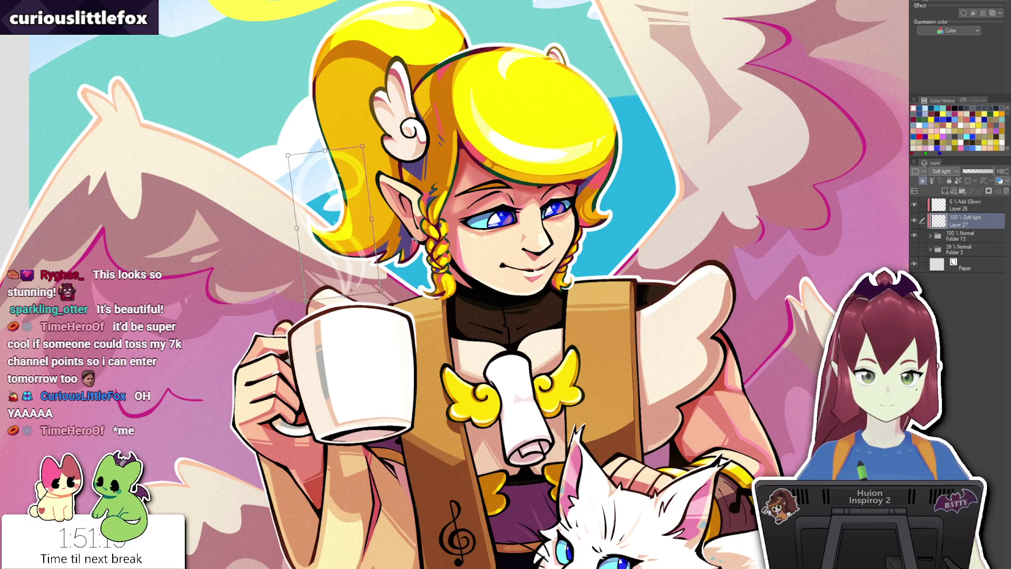
key(Return)
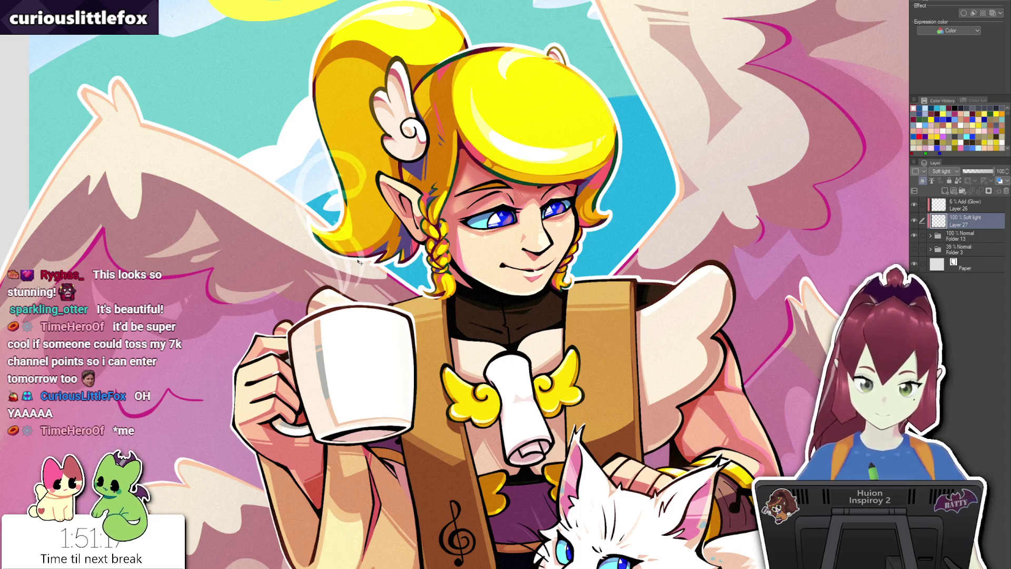
Duplicate the steam layer as Layer 27 Copy, then reselect the original Layer 27.
key(ctrl+j)
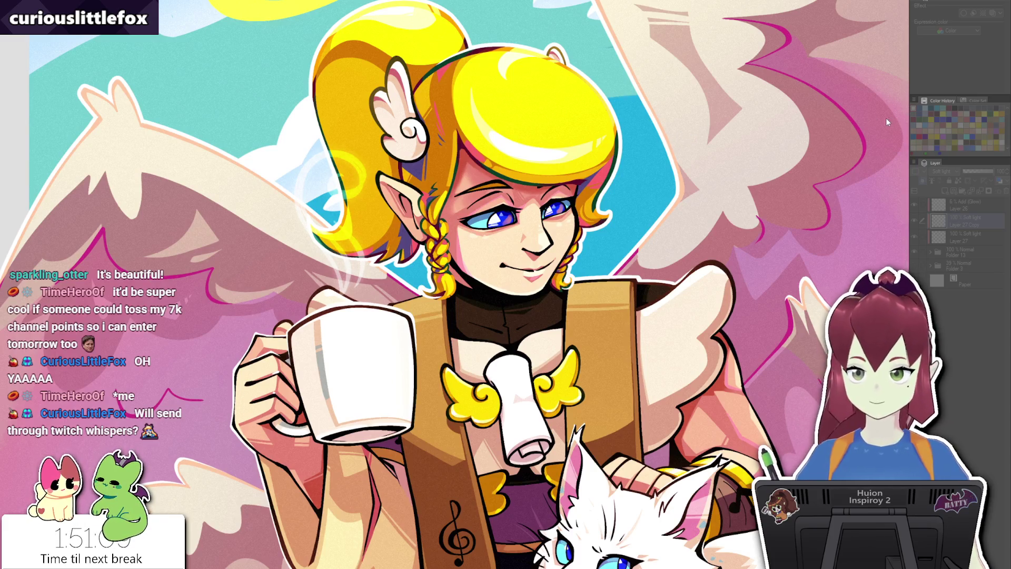
click(964, 237)
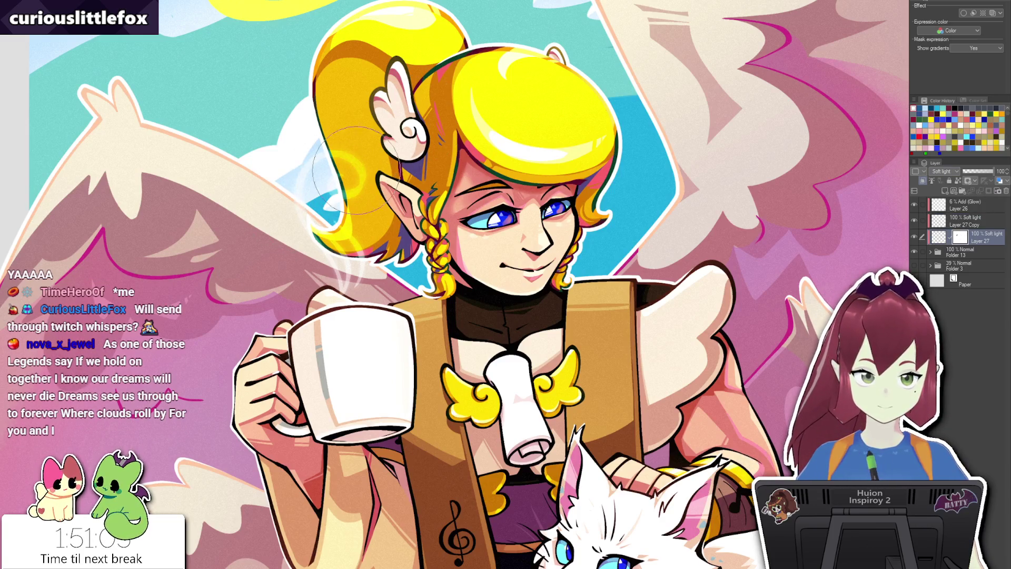
drag(547, 302, 521, 276)
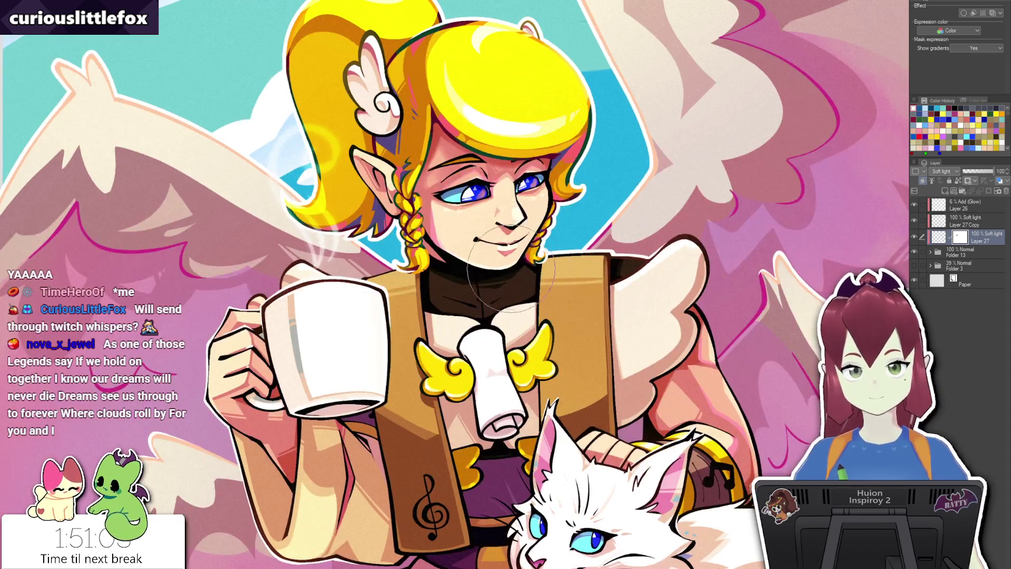